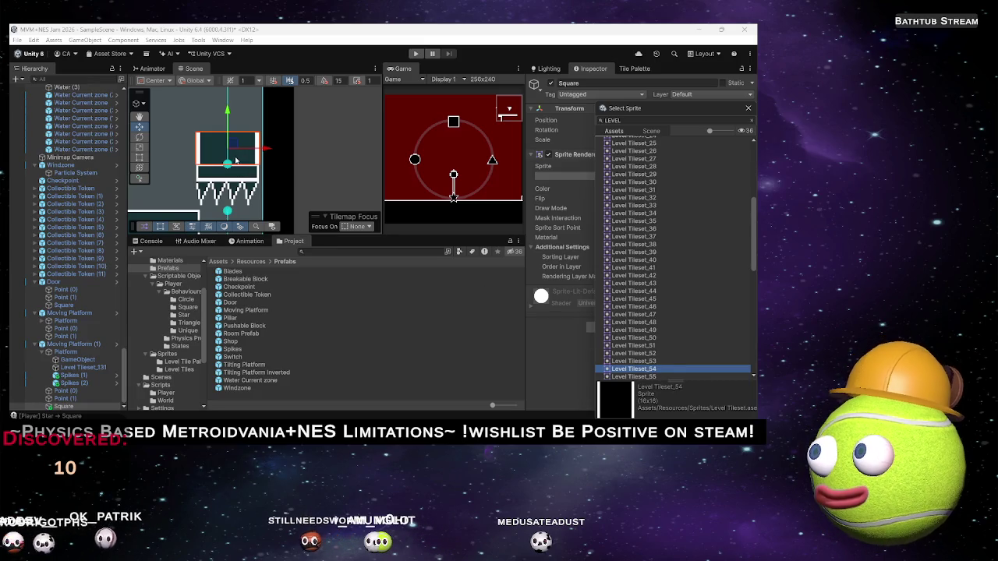
Step: Close the sprite picker and select the Square above the spiked platform
left_click(191, 126)
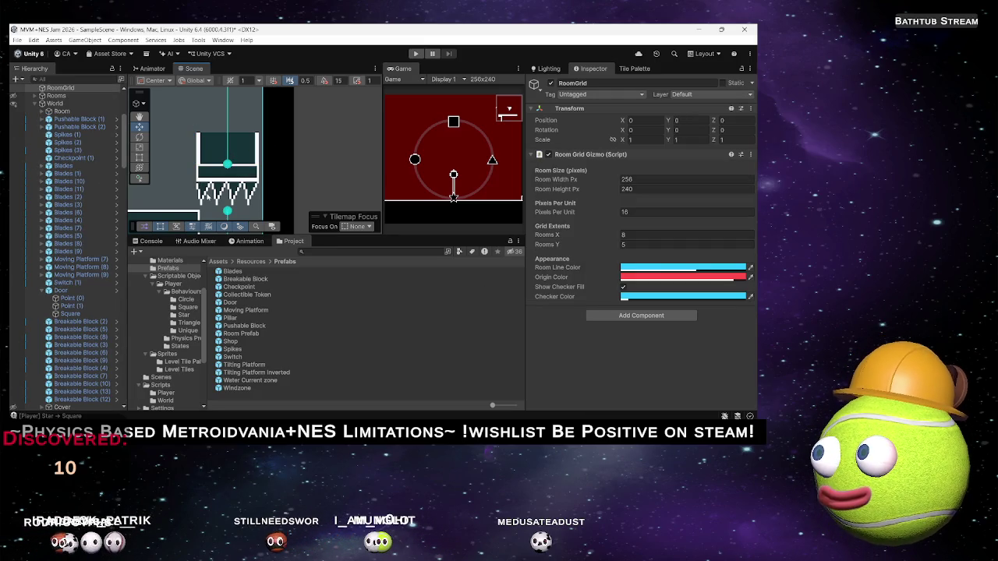
left_click(240, 145)
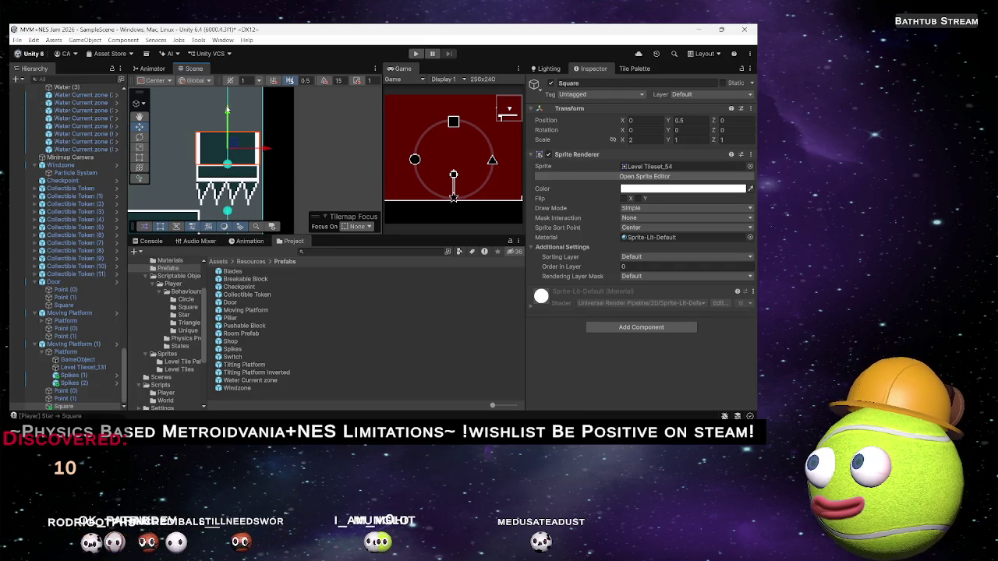
left_click_drag(226, 113, 227, 123)
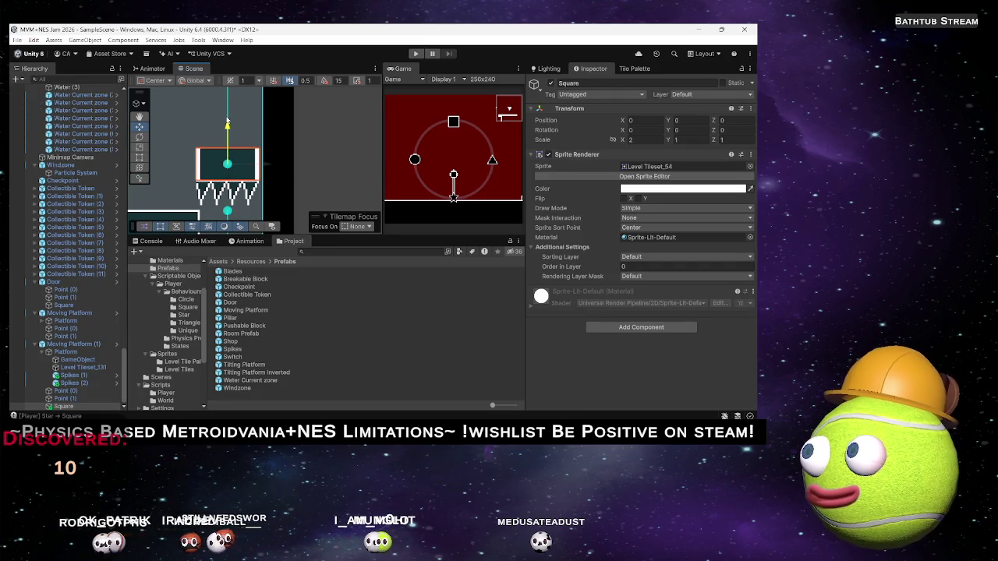
left_click(339, 141)
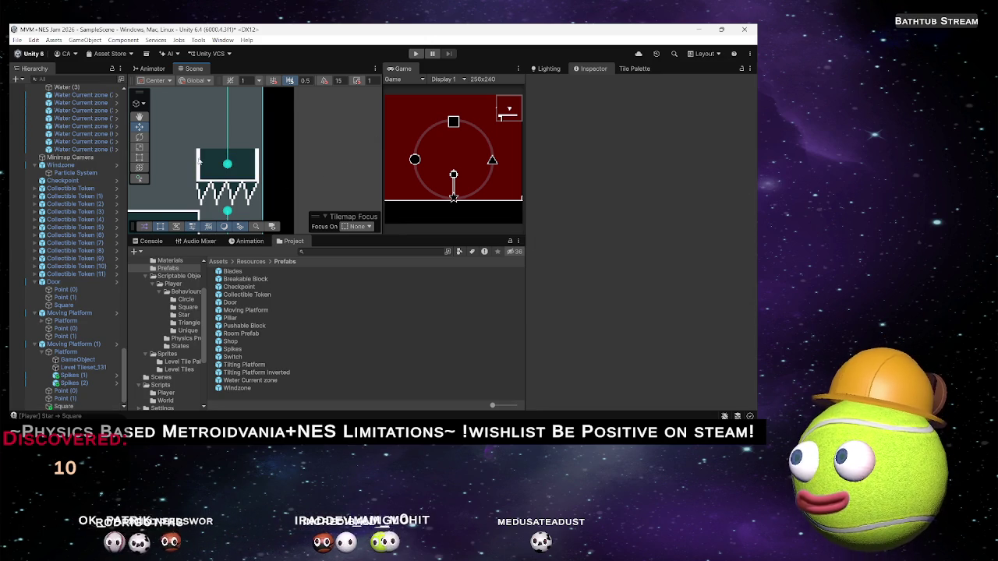
left_click(198, 161)
left_click(200, 161)
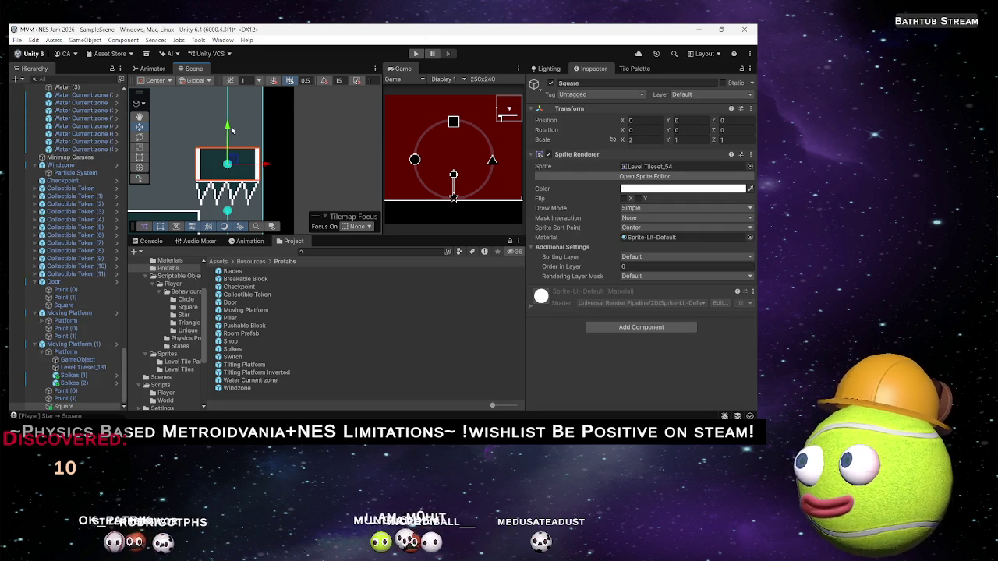
left_click(308, 149)
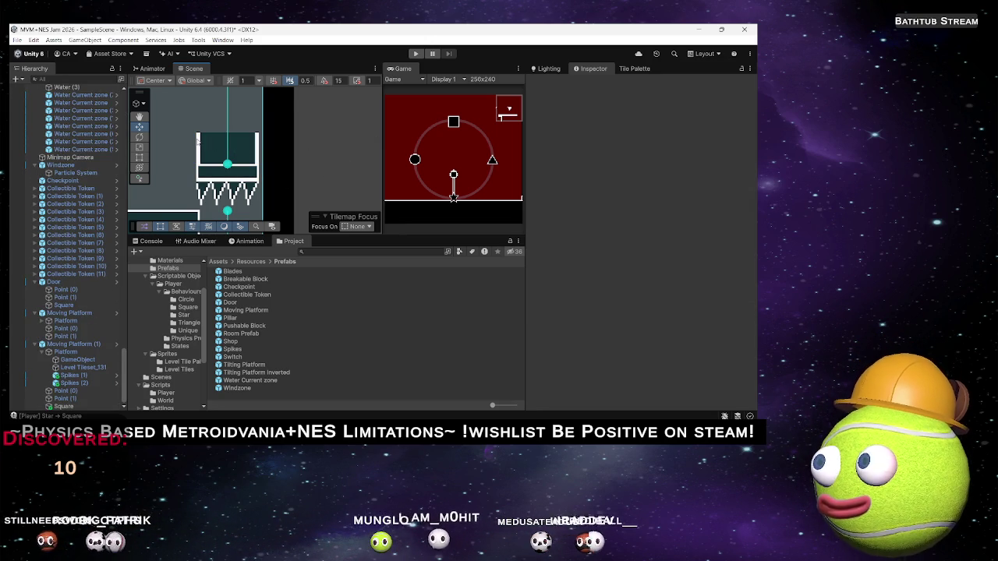
left_click(198, 139)
left_click(199, 139)
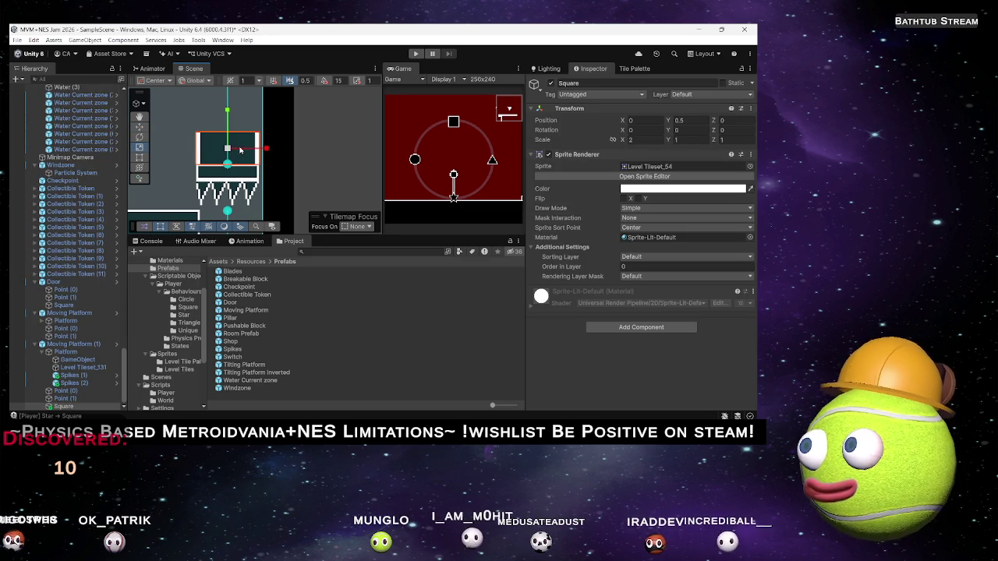
Step: Stretch the Square with the Rect tool to scale 2 × 4.5 at Y 2.25
scroll(230, 117, "down", 1)
key("e")
key("t")
key("ctrl+z")
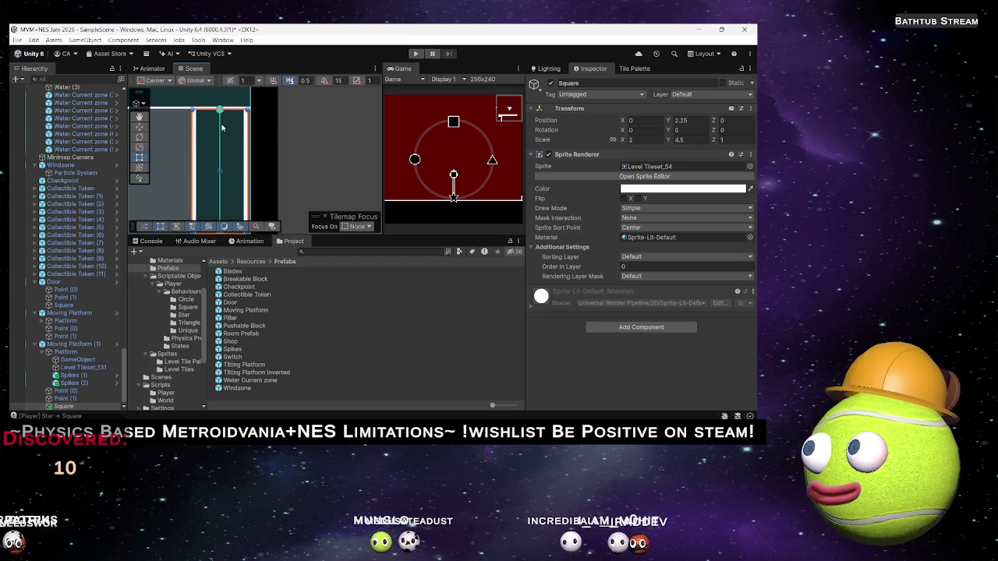
scroll(223, 126, "down", 4)
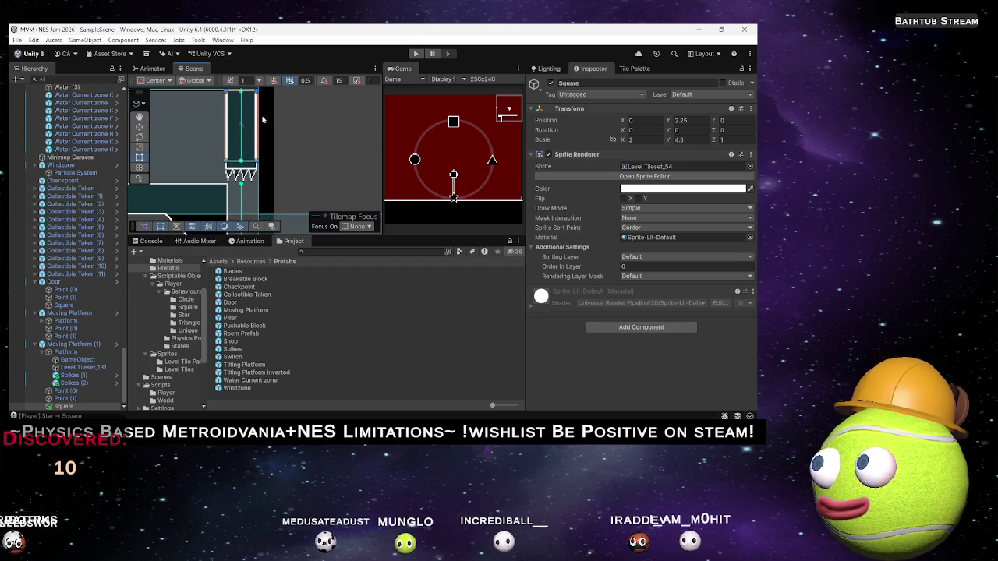
Step: Add a Box Collider 2D to the tall Square and frame it in the view
left_click(646, 328)
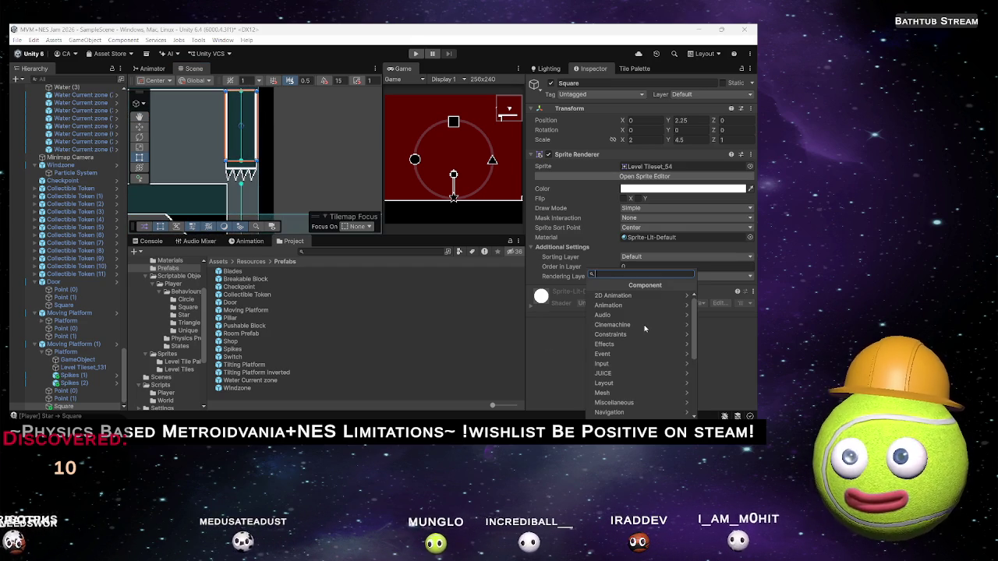
type("box")
key("Return")
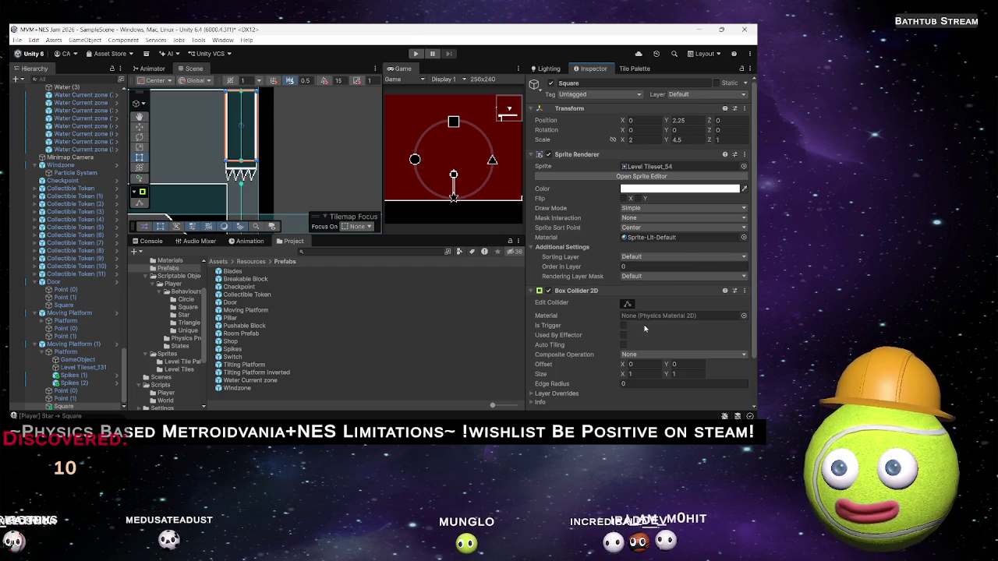
key("f")
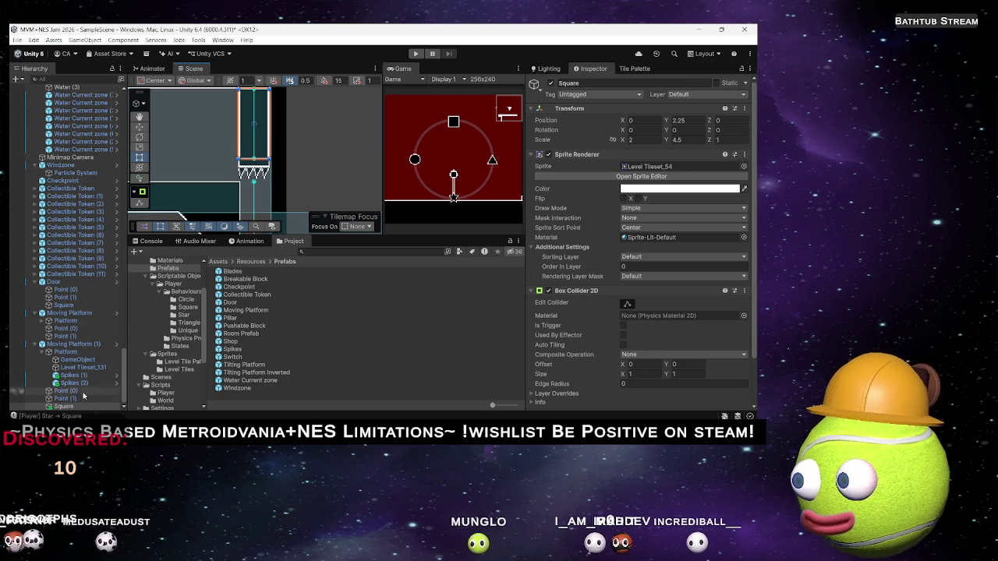
Step: Remove the One Way Platform (Script) from Moving Platform (1)'s Platform
left_click(72, 344)
left_click(70, 352)
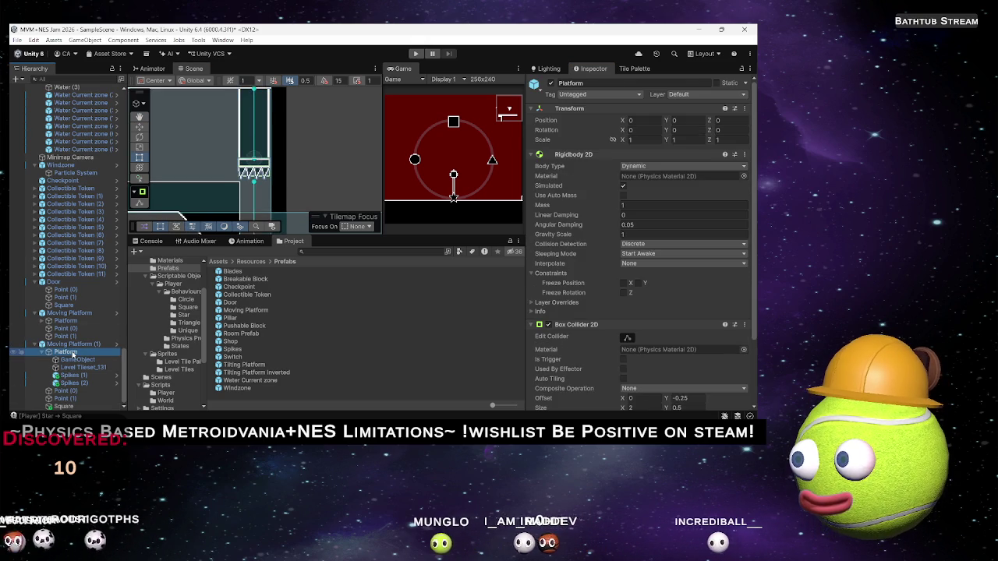
scroll(711, 340, "down", 3)
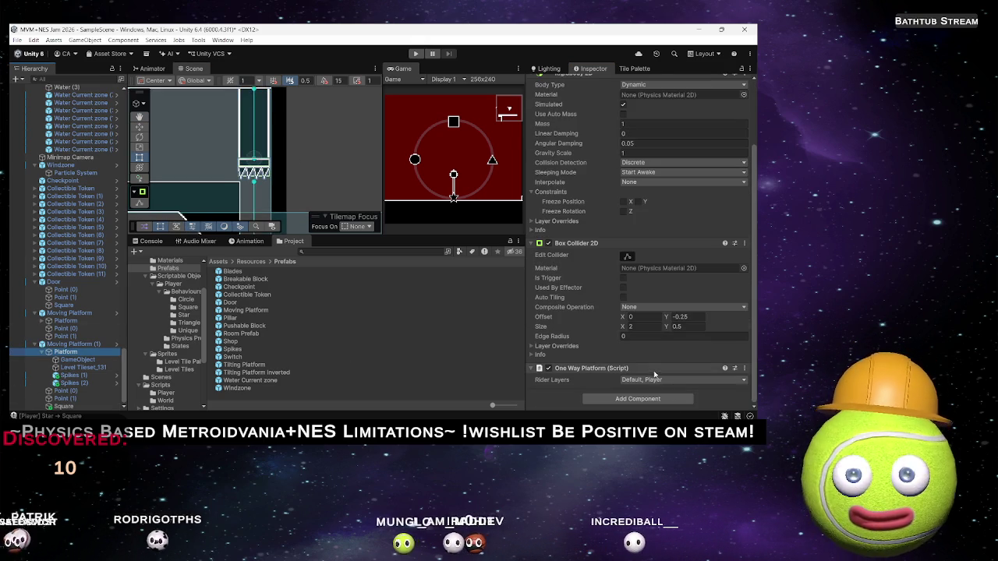
right_click(651, 242)
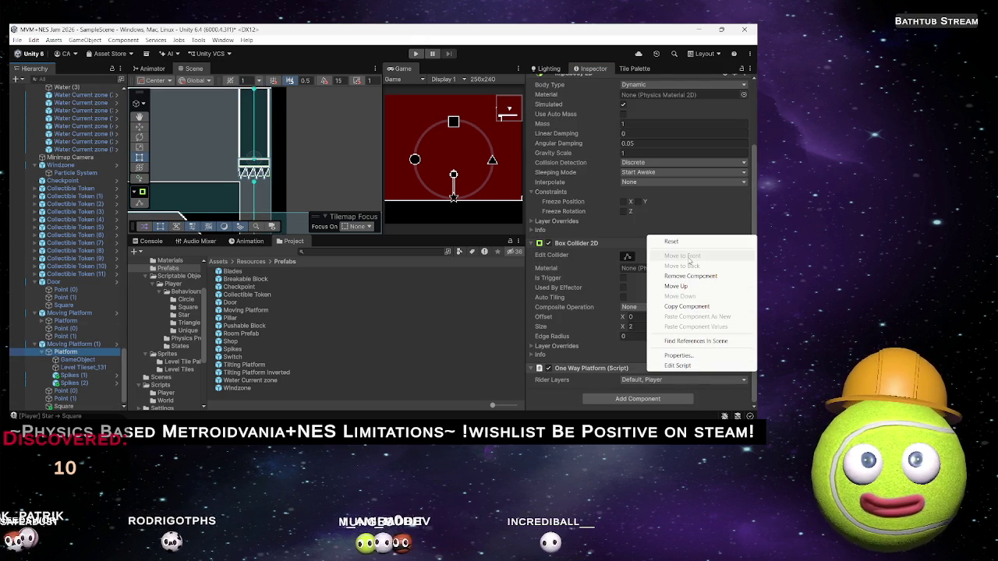
left_click(686, 276)
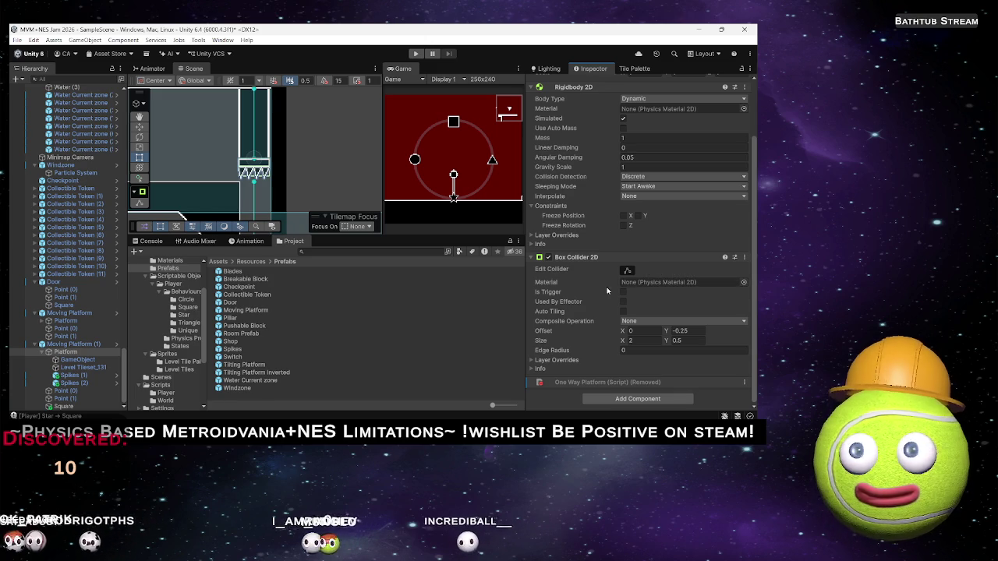
Step: Check Spikes (1) and Moving Platform (1)'s route settings
left_click(73, 376)
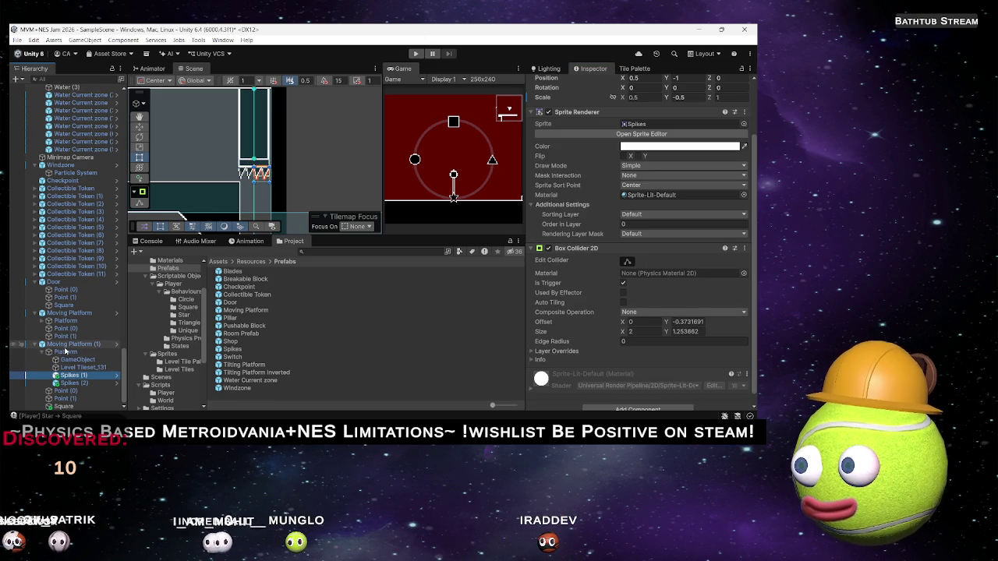
left_click(66, 347)
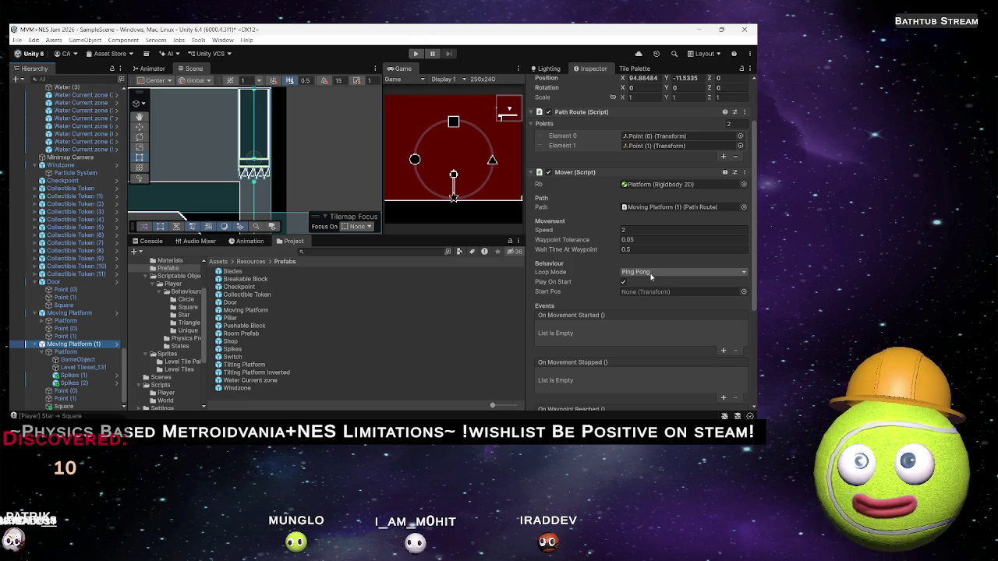
scroll(548, 310, "down", 5)
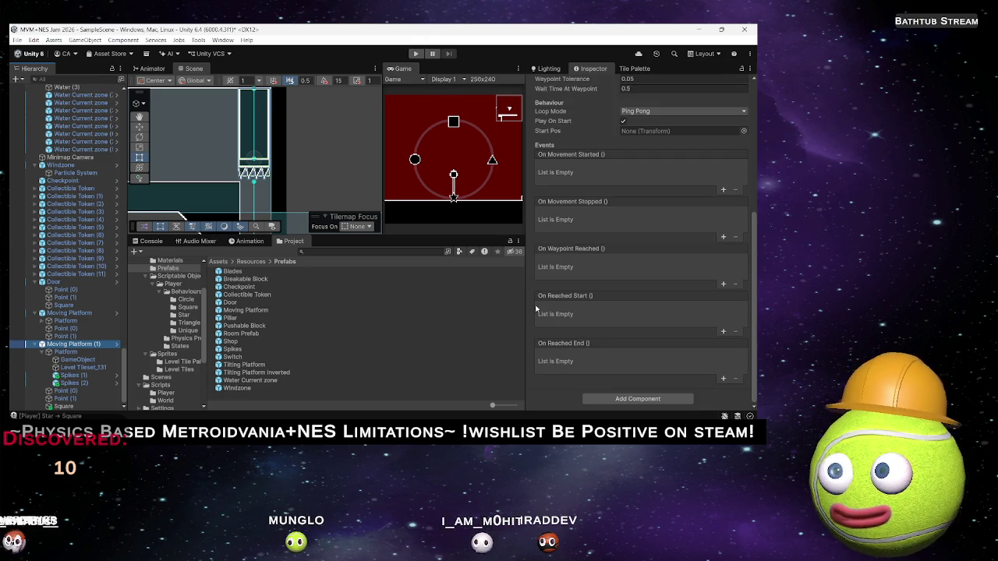
left_click(42, 352)
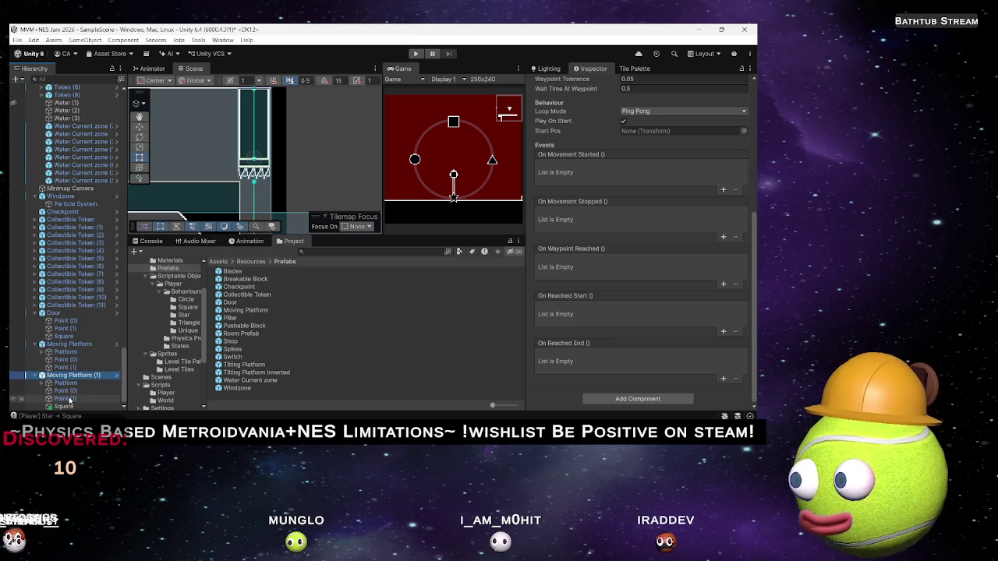
scroll(558, 332, "up", 7)
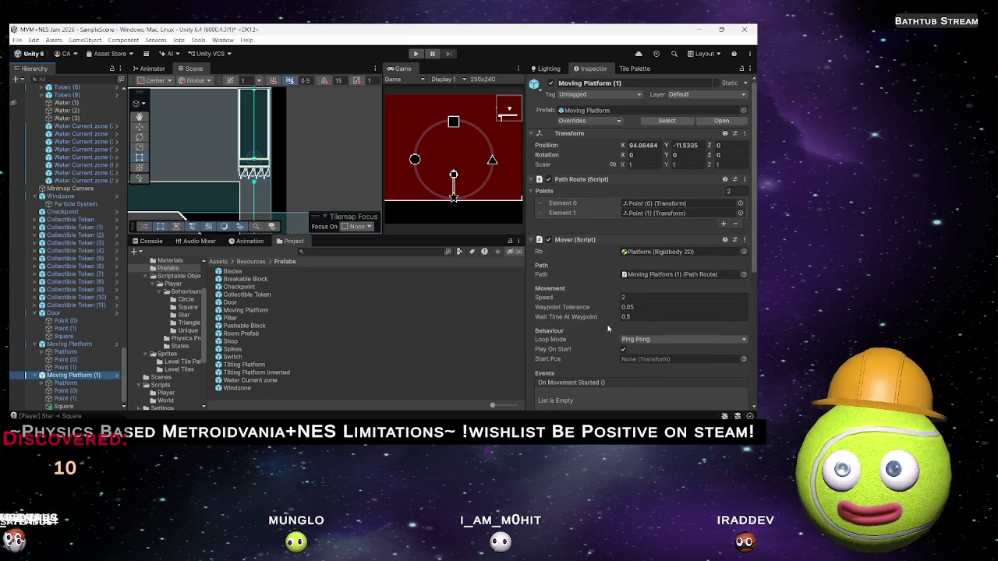
Step: Move Element 1 above Element 0 so the route starts at Point (1), then play-test
left_click_drag(539, 214, 539, 207)
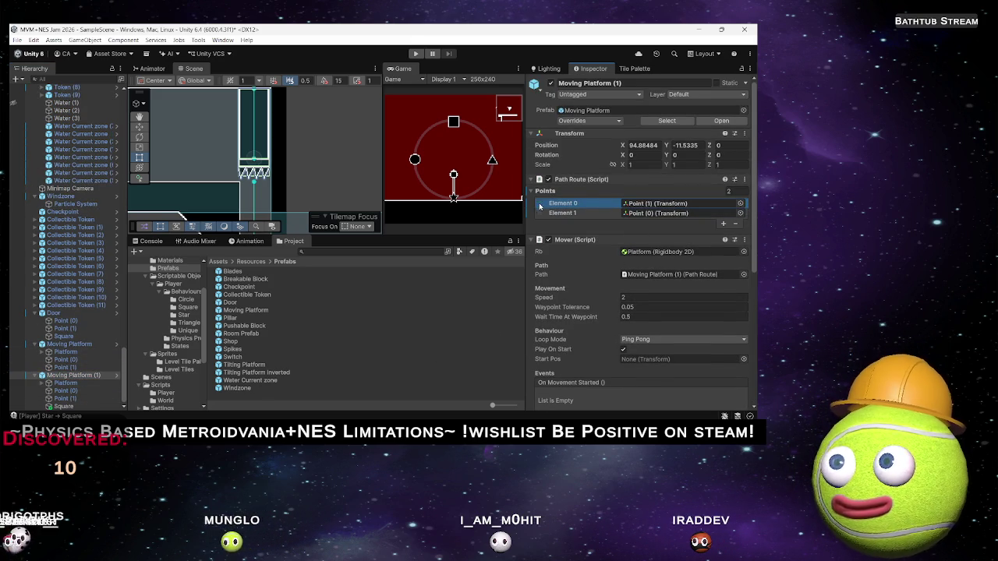
left_click(416, 53)
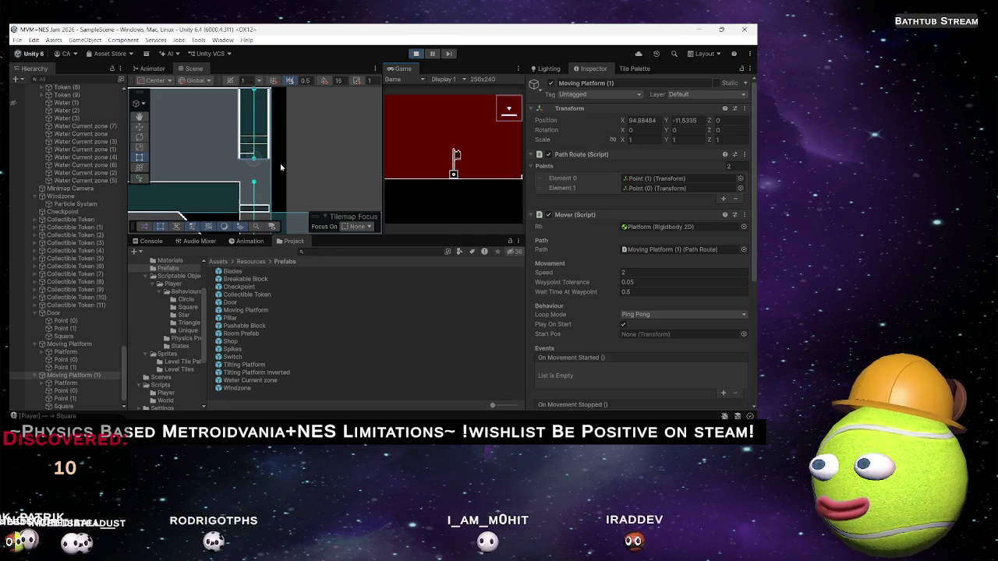
key("ctrl+p")
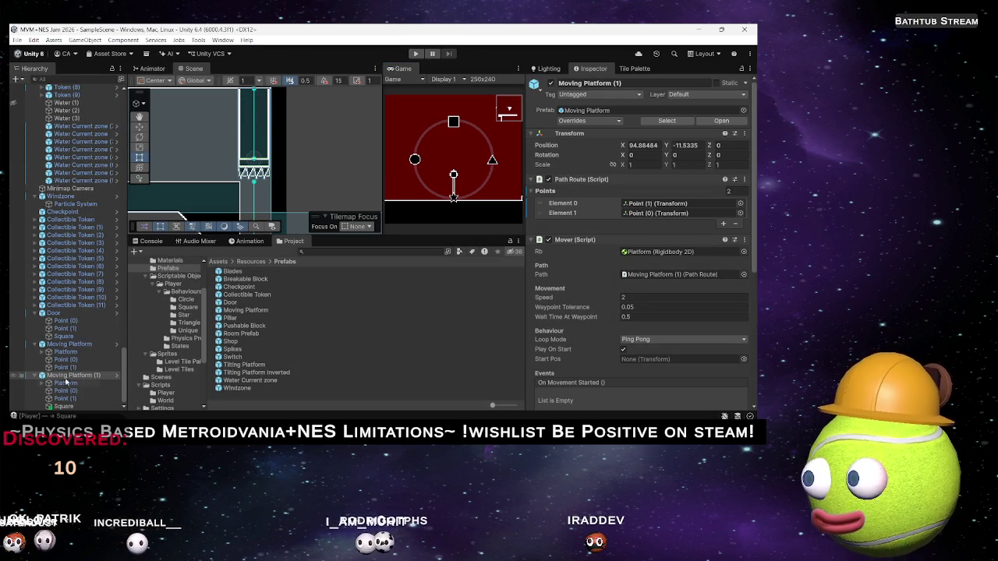
Step: Select the tall Square wall and run the game again for another test
left_click(65, 407)
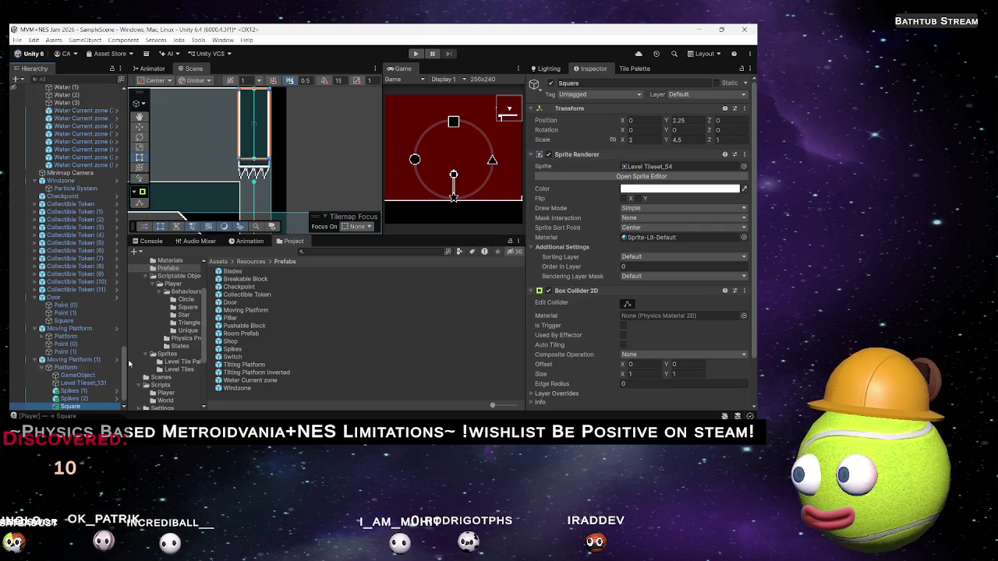
left_click(43, 369)
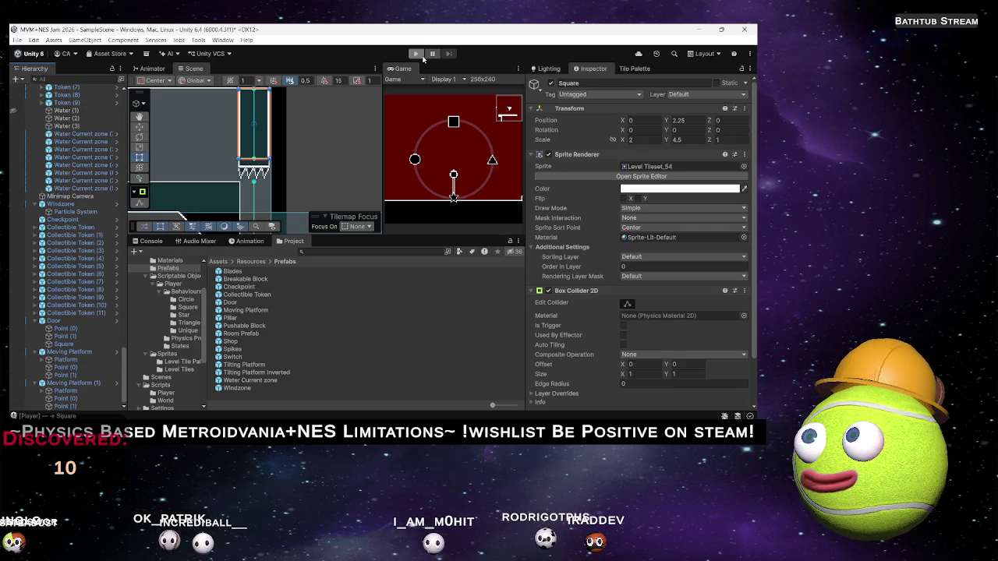
key("ctrl+p")
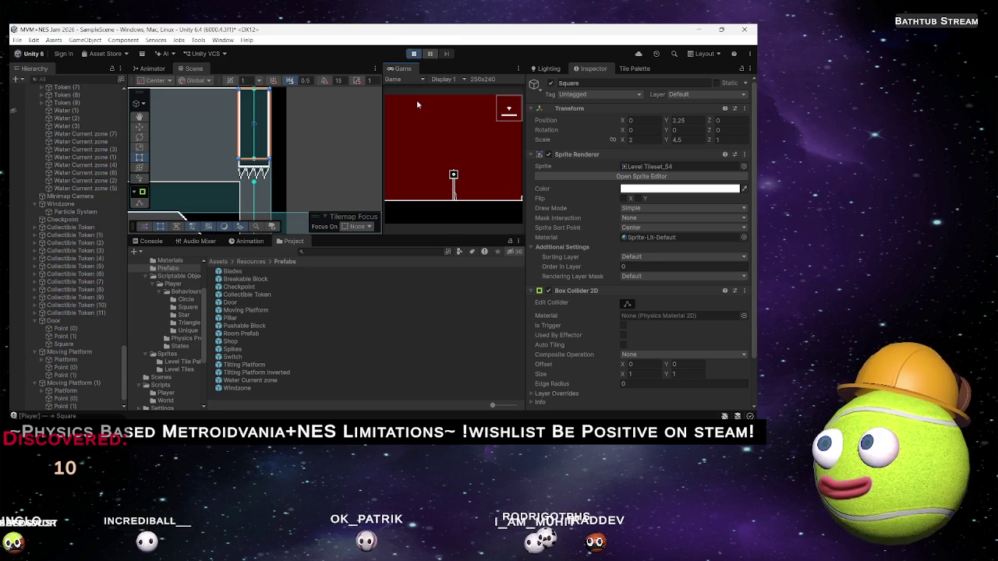
mouse_move(230, 148)
left_mouse_down()
mouse_move(211, 142)
mouse_move(210, 198)
mouse_move(278, 131)
mouse_move(346, 159)
left_mouse_up()
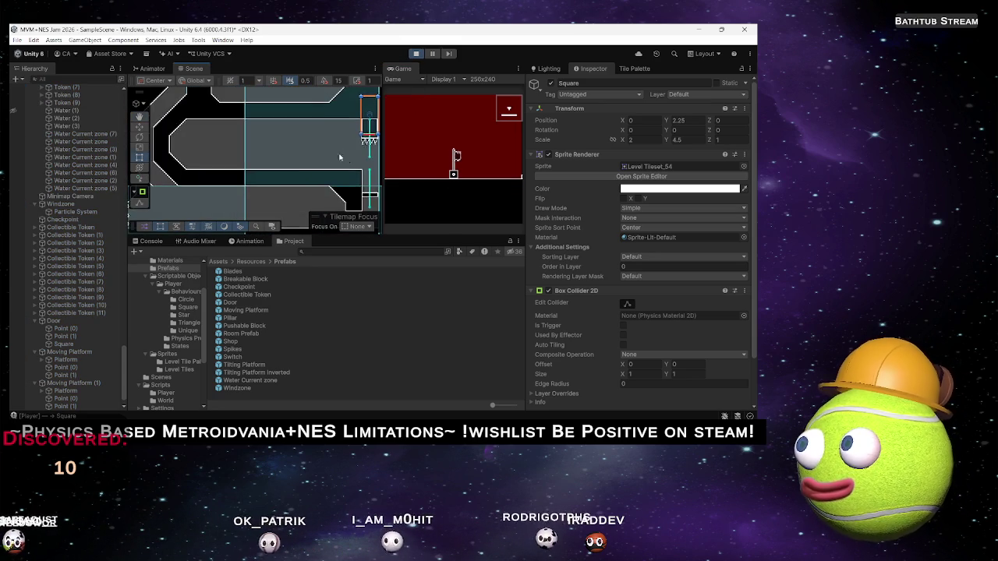
Step: Zoom and pan around the Scene view to look over the level layout
scroll(269, 154, "down", 2)
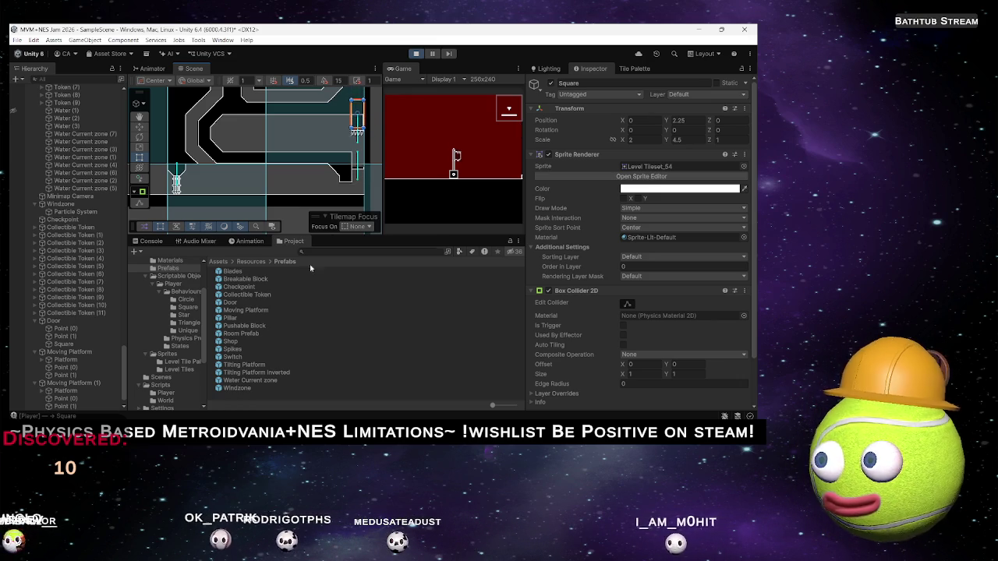
scroll(365, 190, "down", 6)
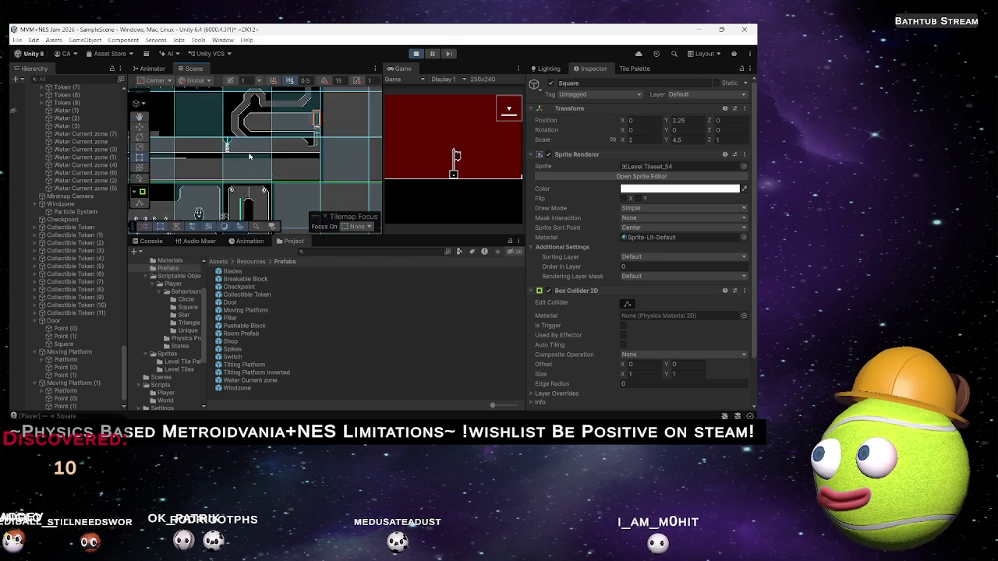
scroll(262, 175, "up", 2)
scroll(274, 178, "down", 2)
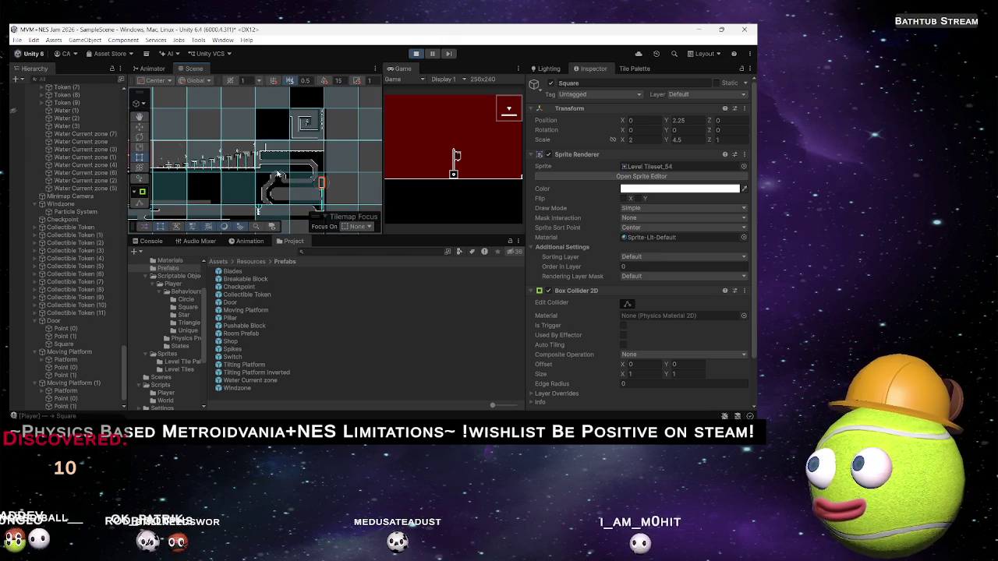
mouse_move(287, 164)
left_mouse_down()
mouse_move(294, 153)
mouse_move(237, 202)
left_mouse_up()
scroll(281, 188, "down", 1)
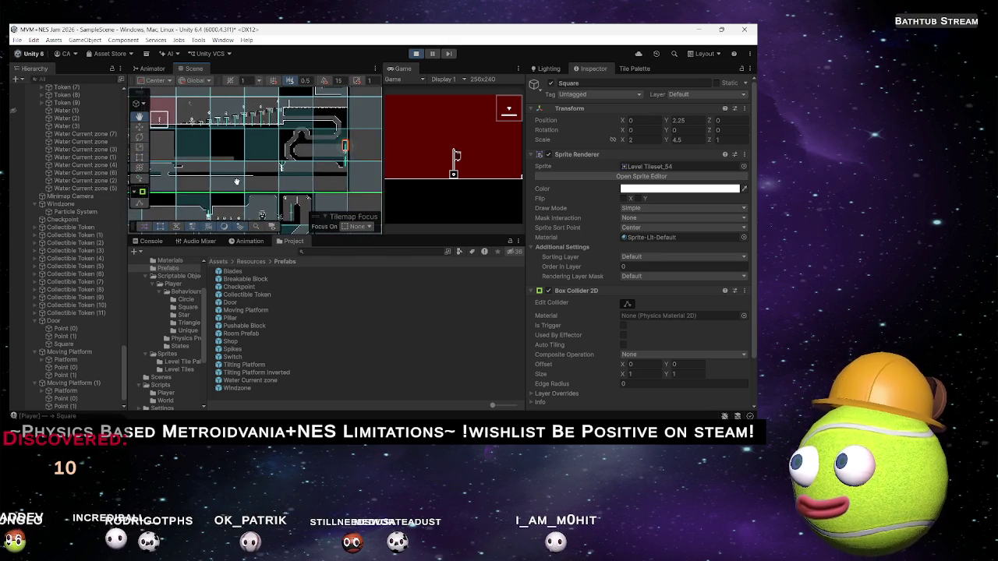
scroll(292, 195, "up", 1)
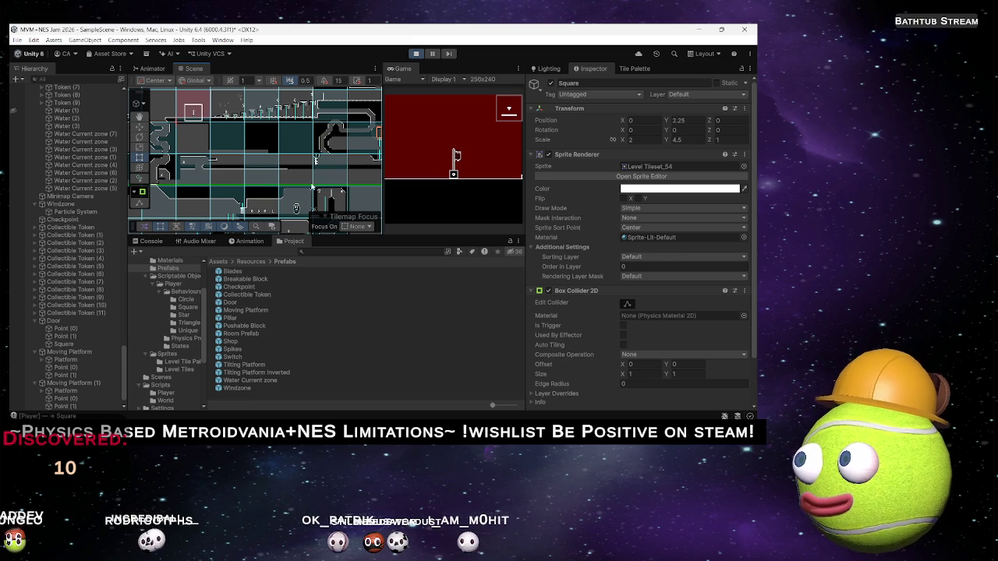
Step: Move across the loop track area and show the Tile Palette with the Level Palette
mouse_move(336, 168)
left_mouse_down()
mouse_move(319, 148)
mouse_move(319, 172)
left_mouse_up()
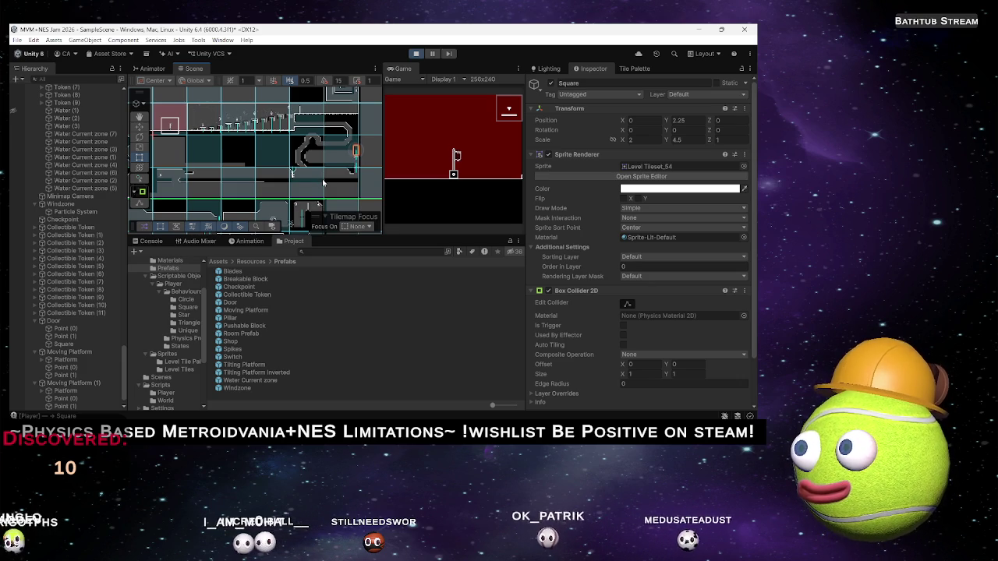
scroll(307, 181, "up", 4)
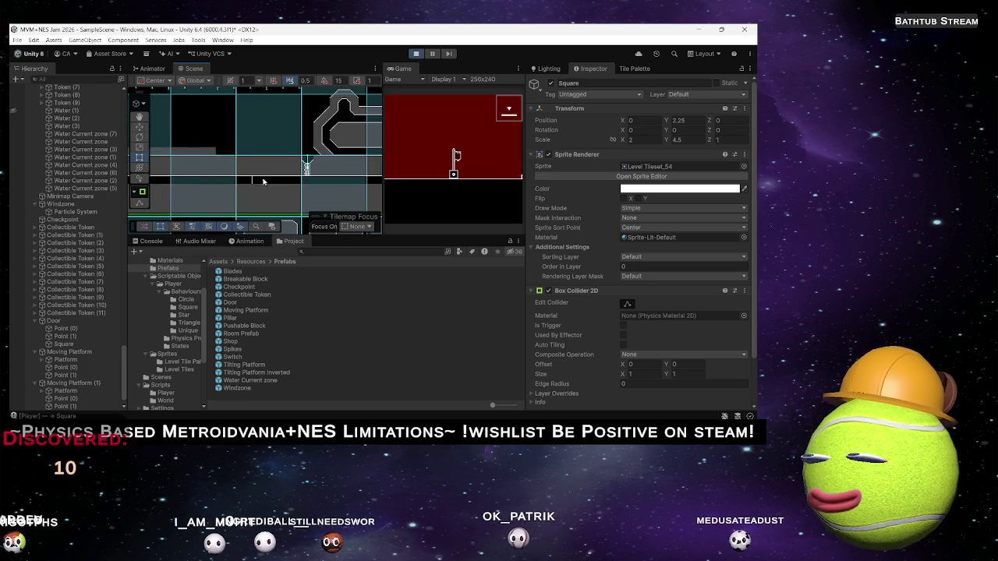
mouse_move(222, 188)
left_mouse_down()
mouse_move(186, 182)
mouse_move(222, 166)
mouse_move(263, 169)
left_mouse_up()
scroll(262, 169, "up", 6)
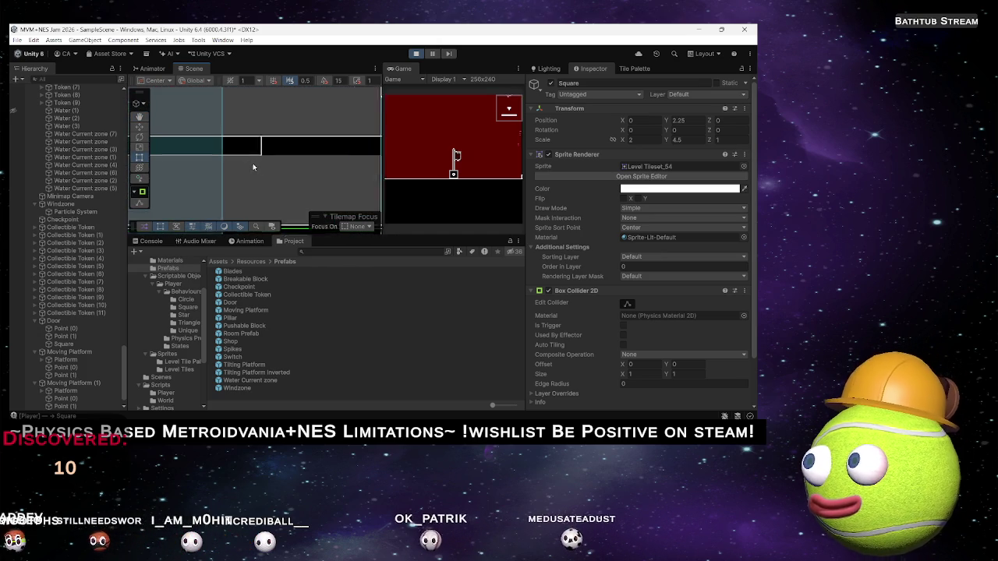
left_click(633, 69)
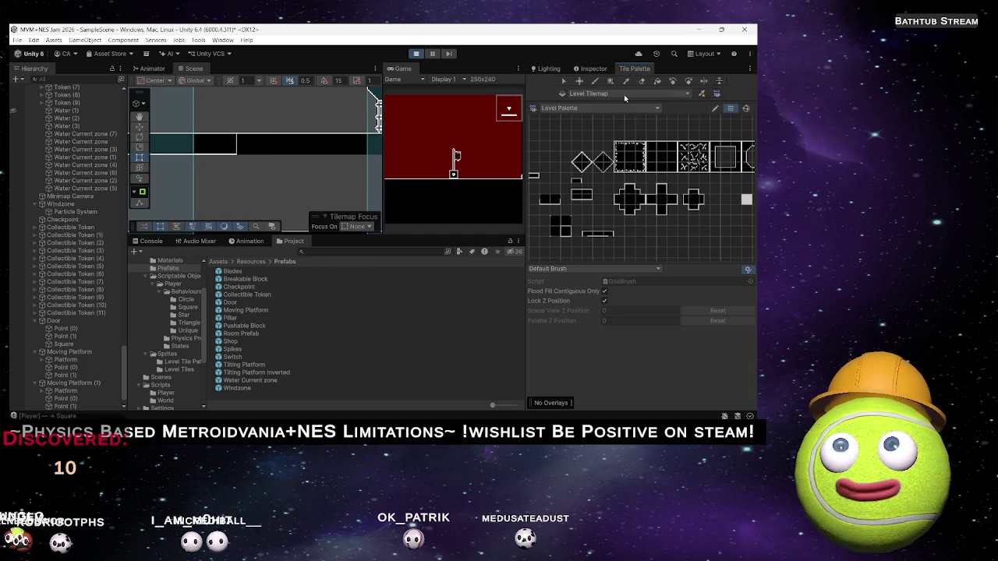
Step: Switch to the Paint brush (B) and navigate past the spring to the room's tiles
key("b")
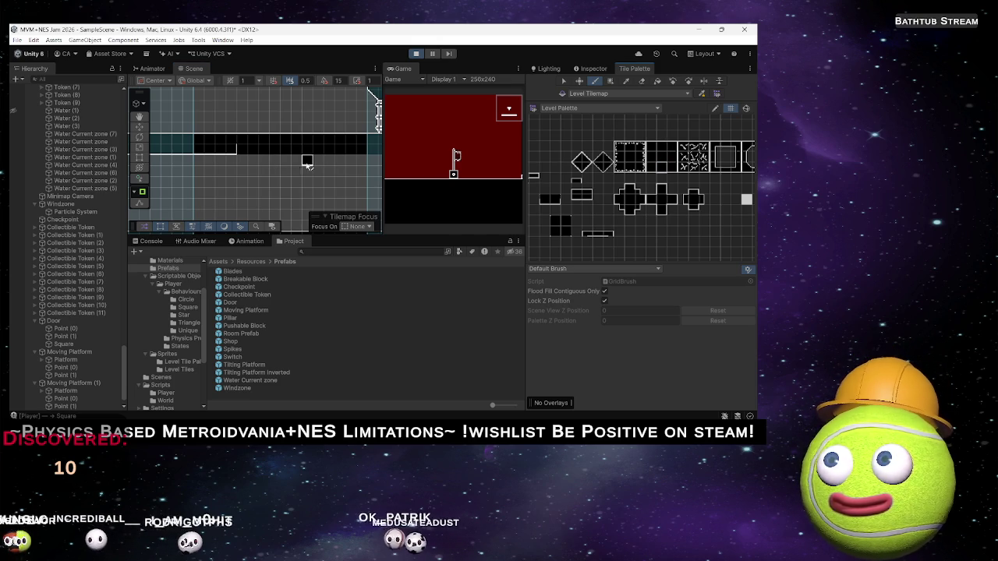
scroll(285, 150, "down", 5)
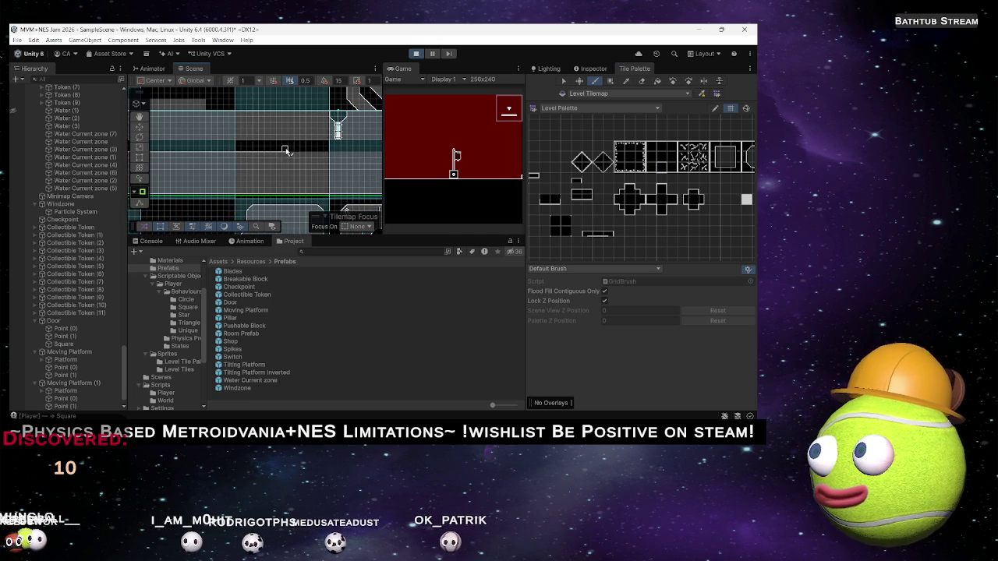
scroll(361, 150, "up", 2)
scroll(238, 158, "up", 2)
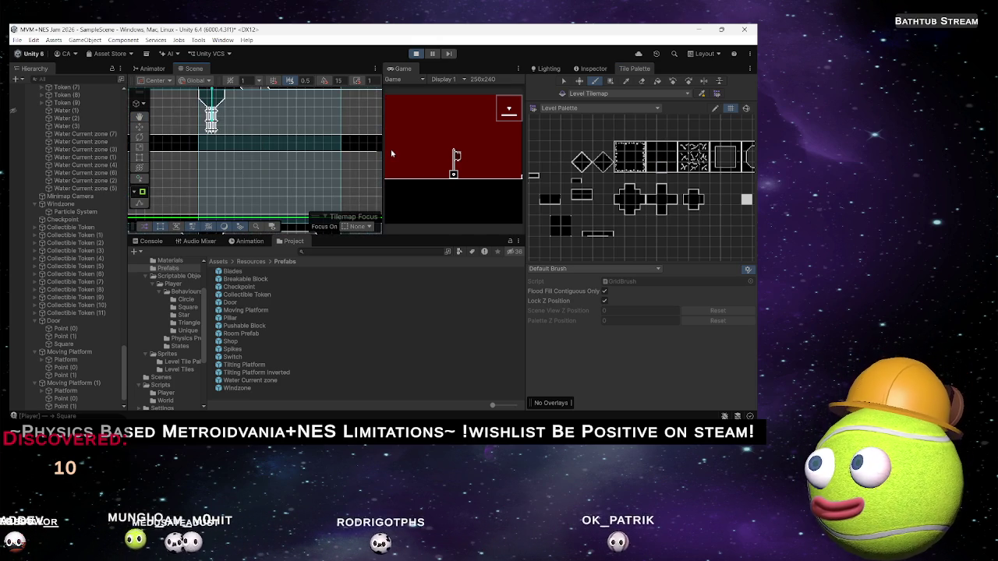
mouse_move(269, 152)
left_mouse_down()
mouse_move(161, 176)
mouse_move(180, 174)
left_mouse_up()
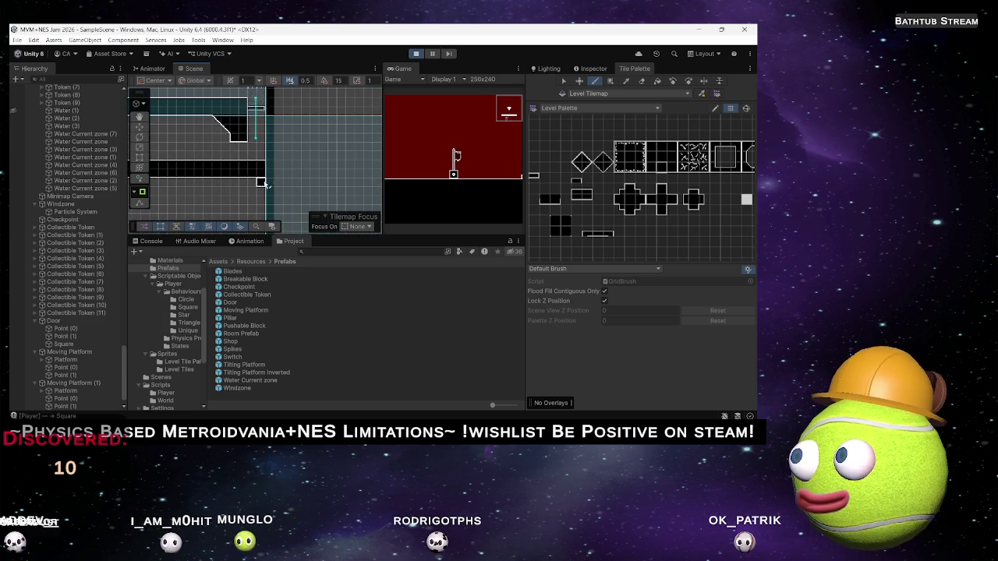
scroll(261, 184, "up", 5)
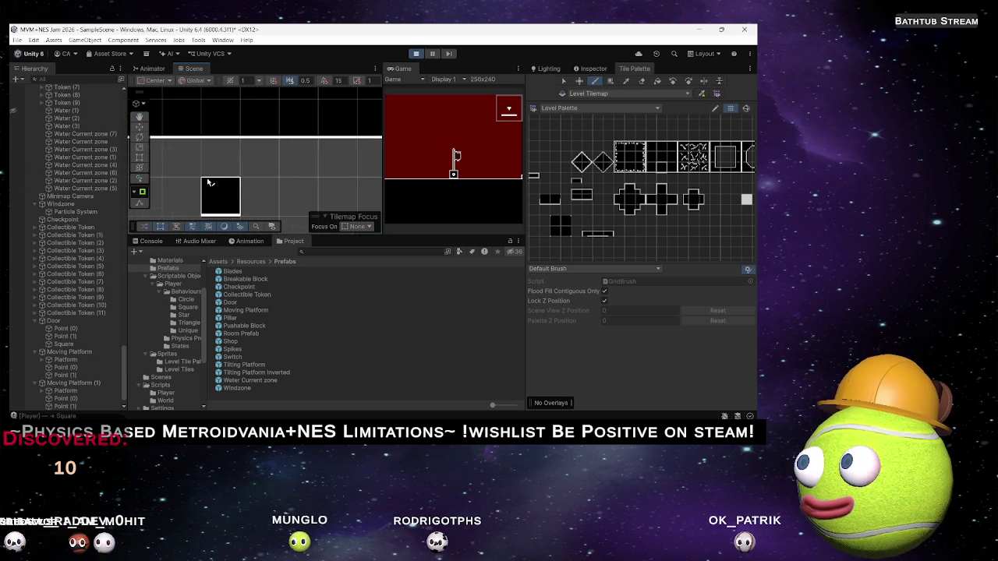
scroll(209, 184, "down", 5)
scroll(288, 148, "down", 4)
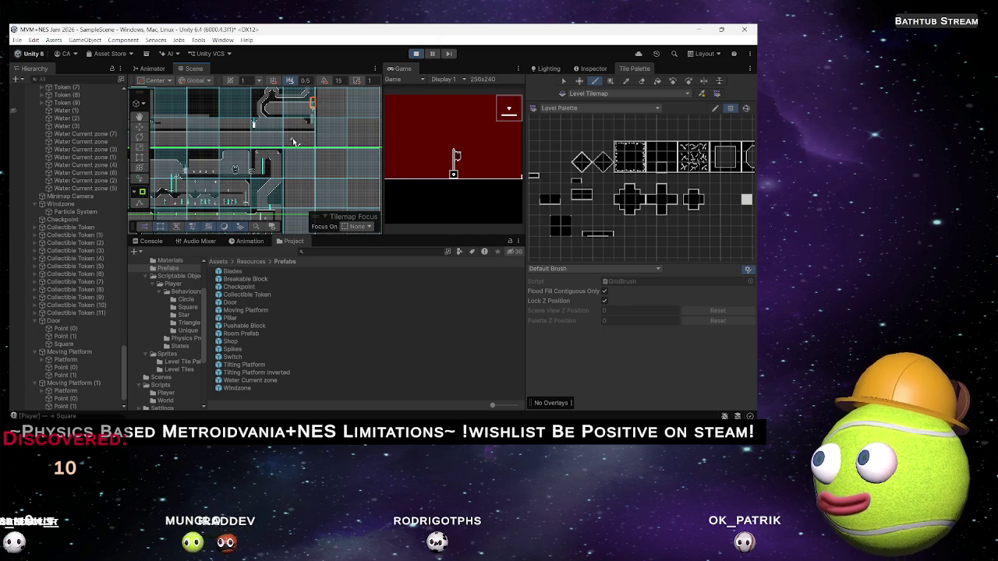
scroll(294, 142, "up", 2)
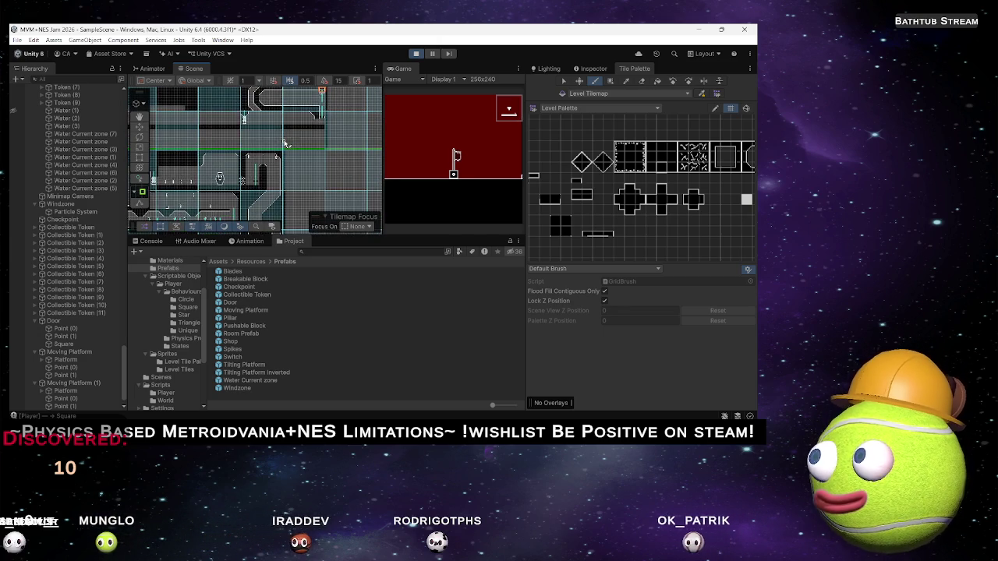
scroll(288, 147, "up", 2)
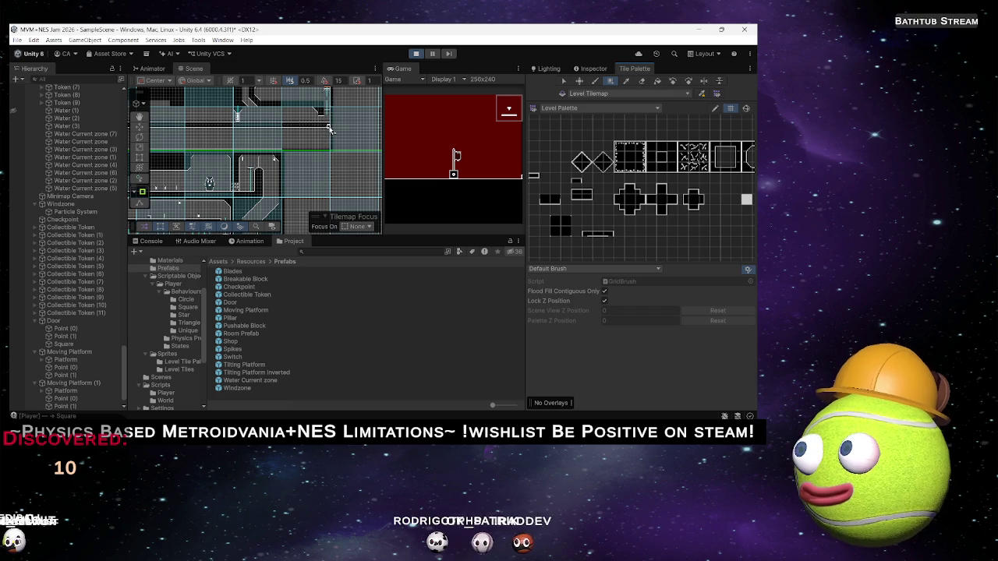
Step: Paint a rectangular block of black tiles, then move over to the left room
mouse_move(319, 129)
left_mouse_down()
mouse_move(253, 149)
mouse_move(167, 148)
left_mouse_up()
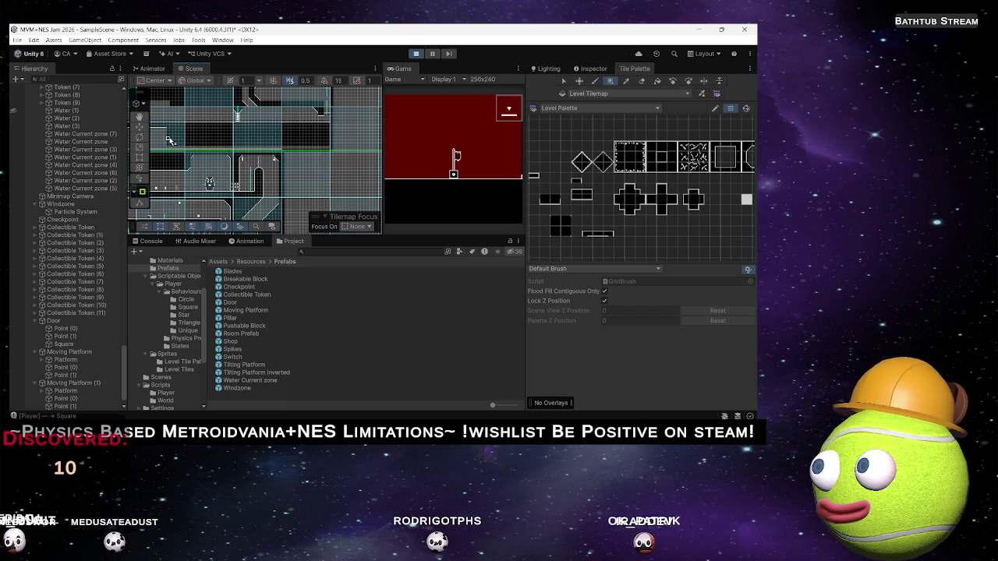
scroll(264, 137, "up", 4)
mouse_move(264, 136)
left_mouse_down()
mouse_move(263, 171)
mouse_move(286, 157)
left_mouse_up()
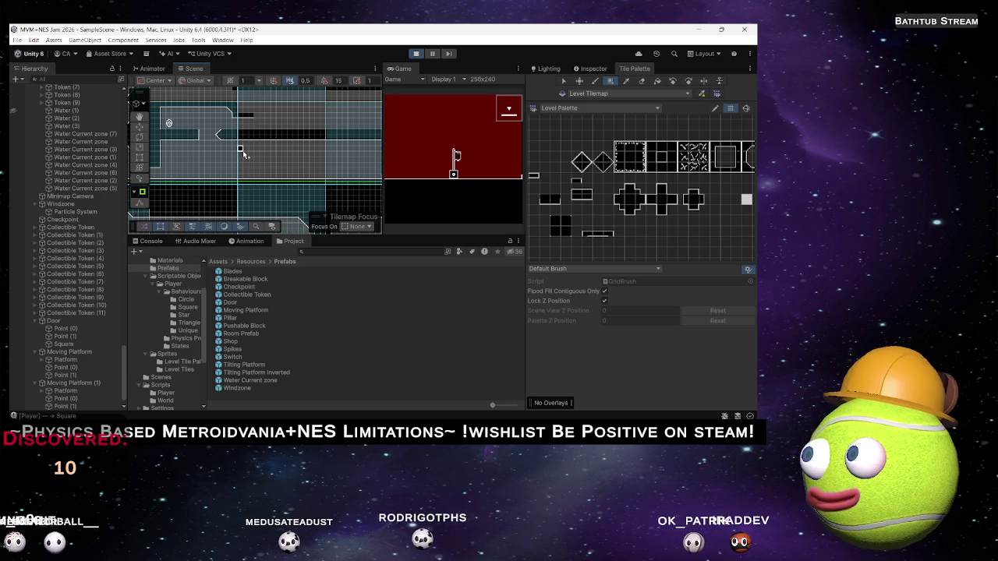
mouse_move(207, 156)
left_mouse_down()
mouse_move(311, 166)
mouse_move(274, 187)
mouse_move(261, 164)
mouse_move(266, 178)
left_mouse_up()
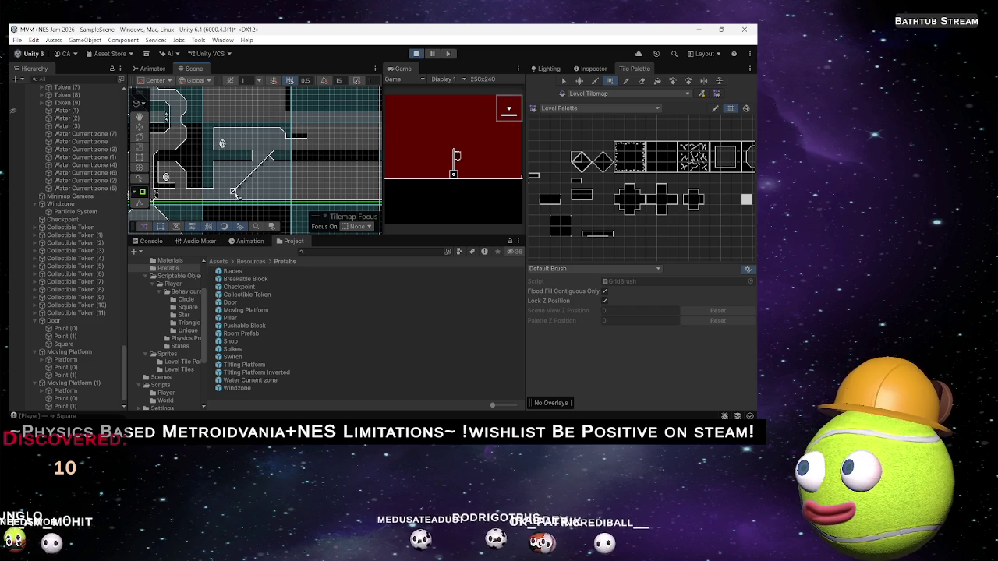
scroll(232, 197, "up", 3)
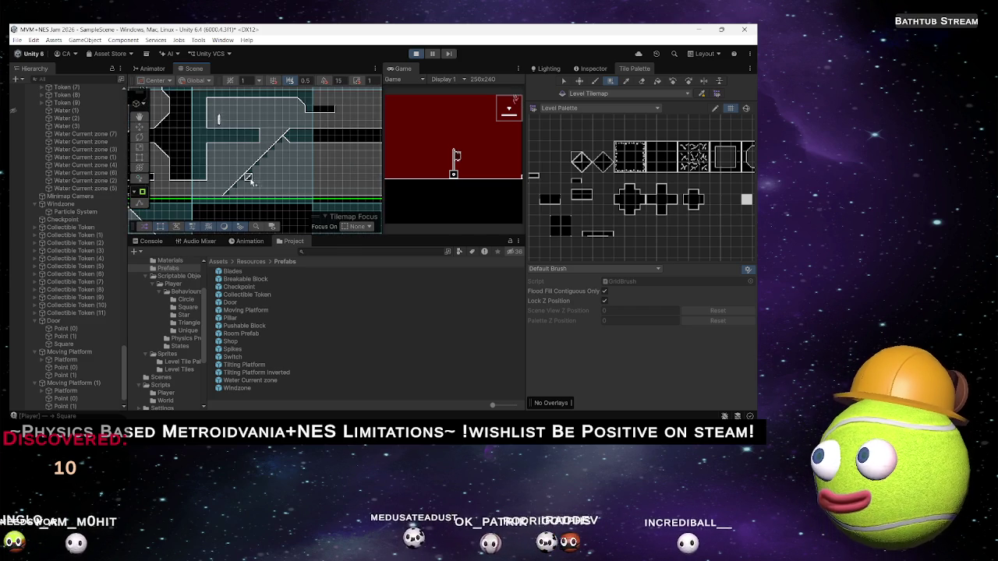
Step: Paint two long horizontal tile rows, one below the other, by the slope's lower end
left_click_drag(249, 177, 228, 204)
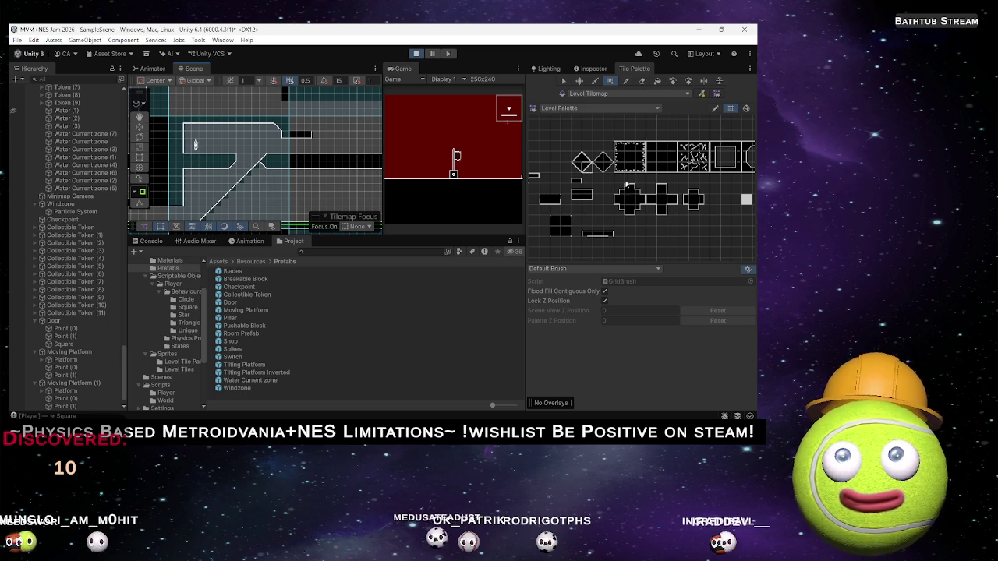
scroll(646, 168, "down", 1)
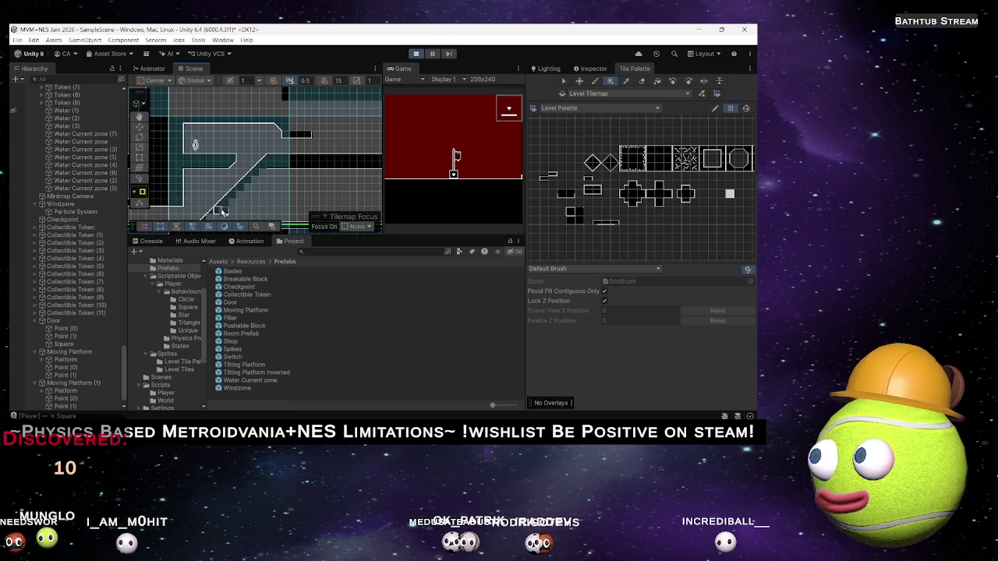
mouse_move(223, 211)
left_mouse_down()
mouse_move(296, 152)
mouse_move(234, 174)
mouse_move(239, 158)
mouse_move(268, 145)
mouse_move(292, 156)
mouse_move(226, 180)
left_mouse_up()
scroll(279, 169, "up", 3)
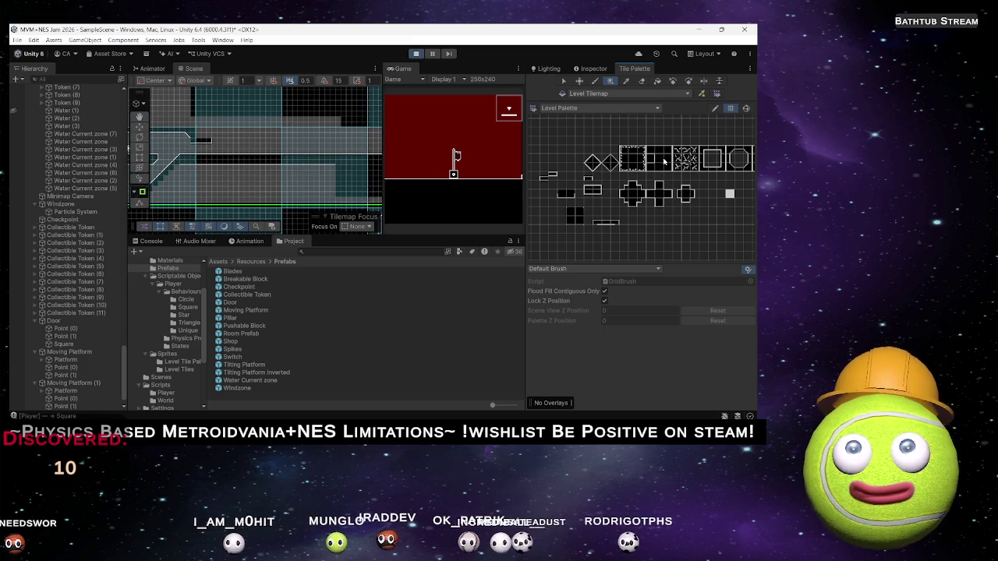
left_click_drag(195, 170, 342, 171)
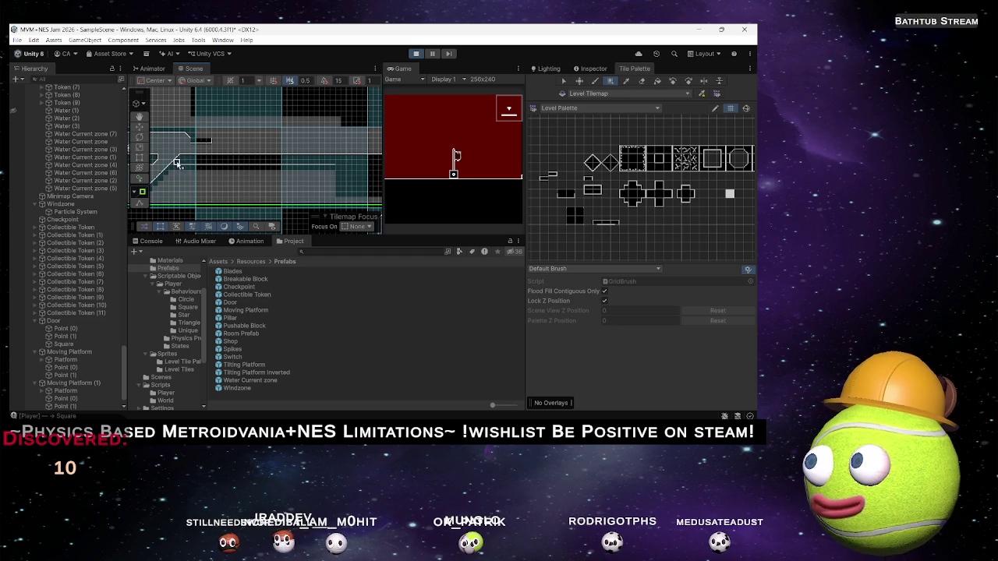
left_click_drag(178, 166, 335, 167)
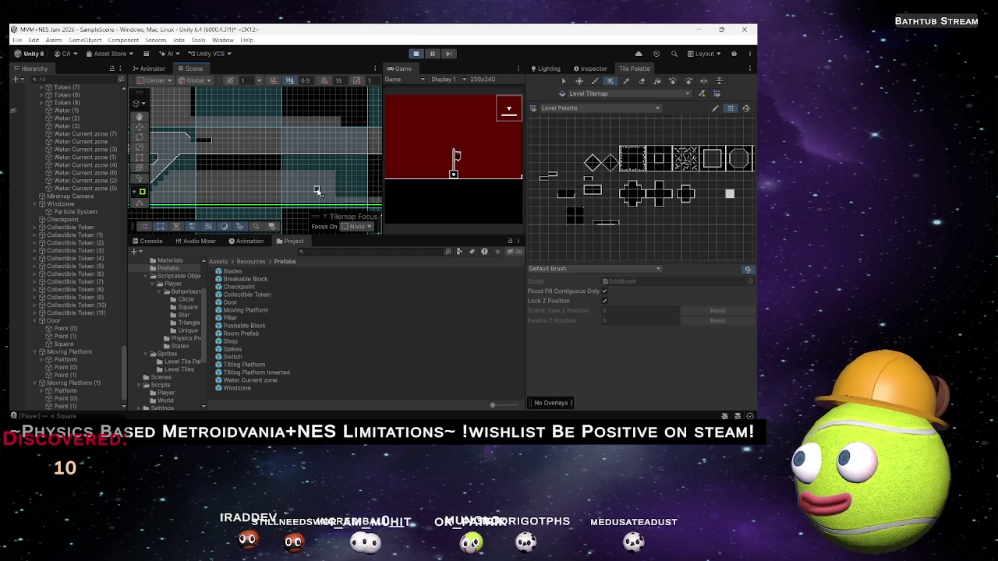
key("f")
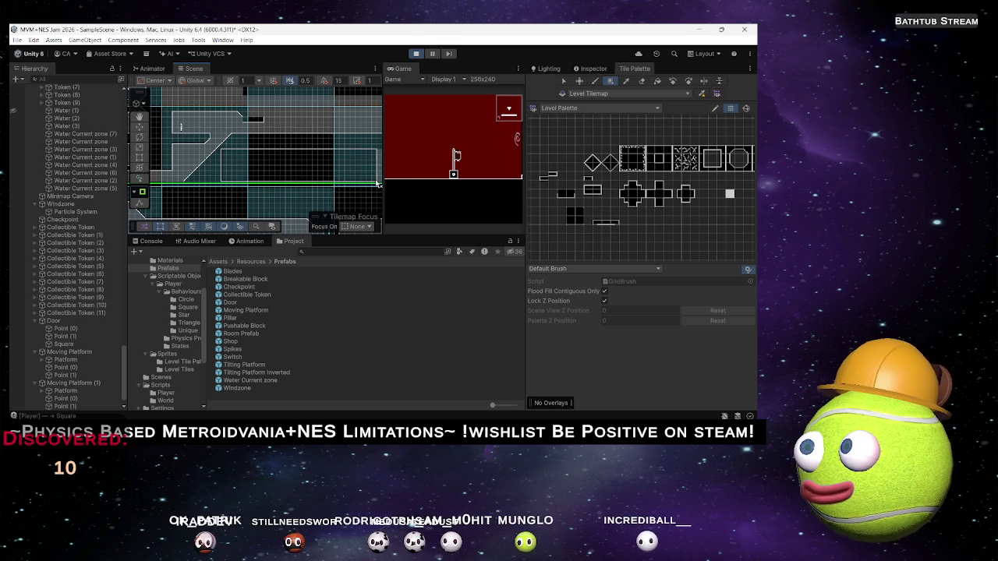
left_click_drag(387, 183, 252, 173)
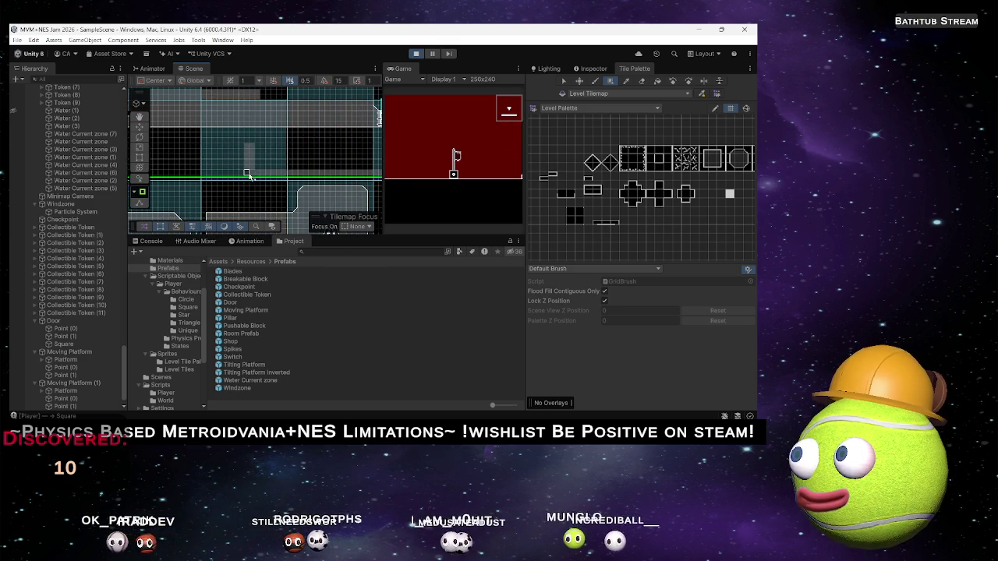
left_click_drag(364, 149, 302, 159)
mouse_move(367, 178)
left_mouse_down()
mouse_move(269, 183)
mouse_move(249, 165)
mouse_move(265, 168)
left_mouse_up()
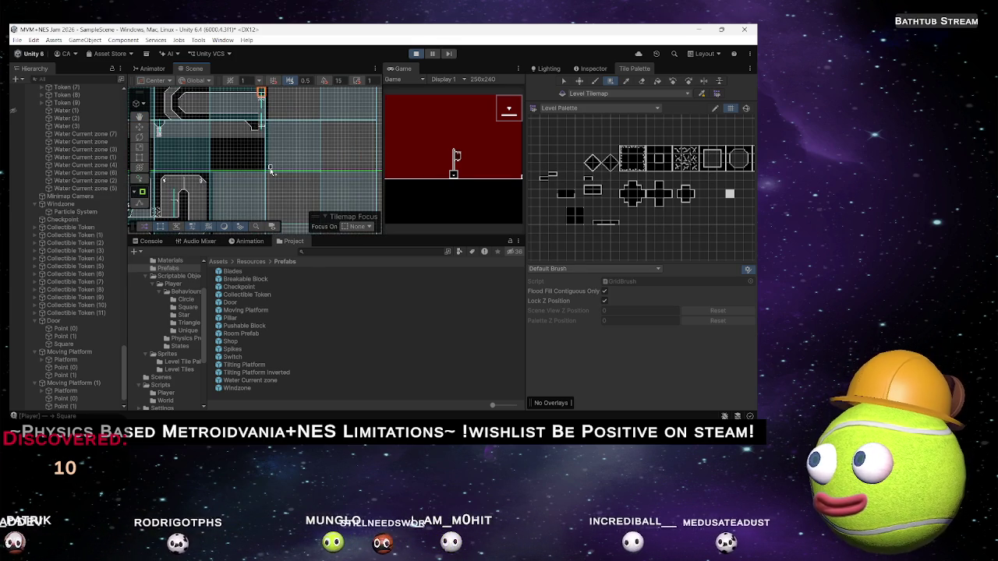
scroll(250, 160, "up", 5)
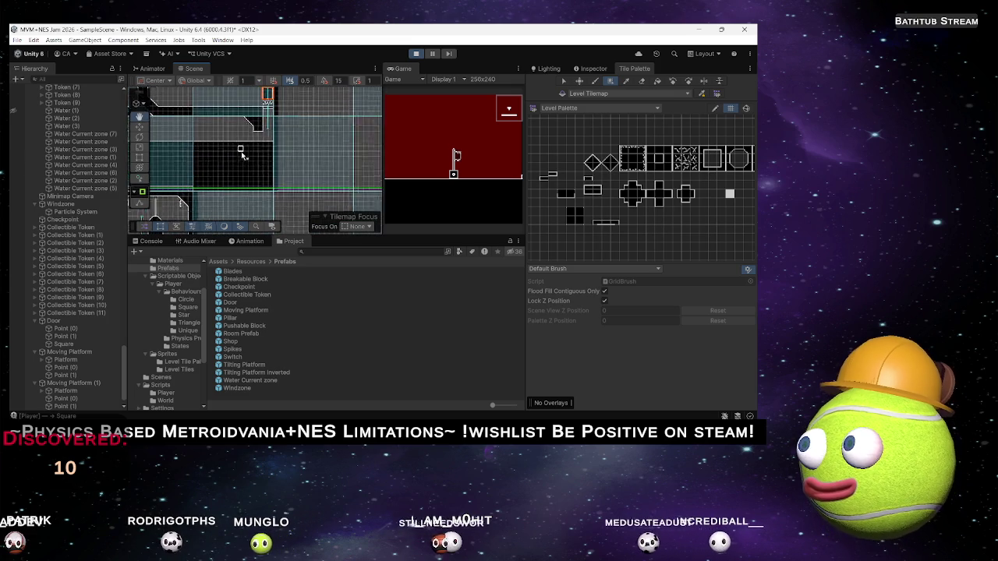
scroll(239, 160, "up", 5)
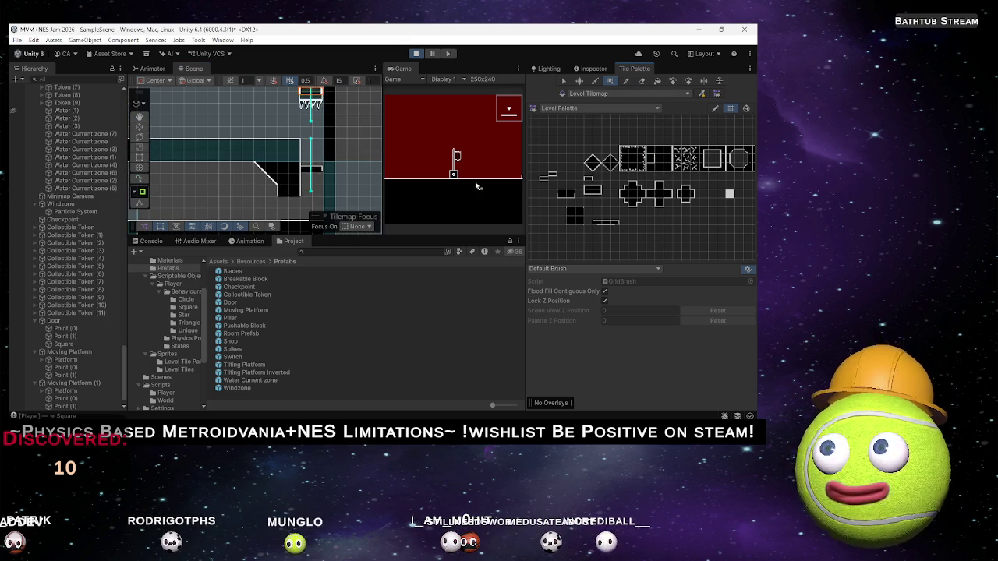
left_click_drag(334, 195, 317, 169)
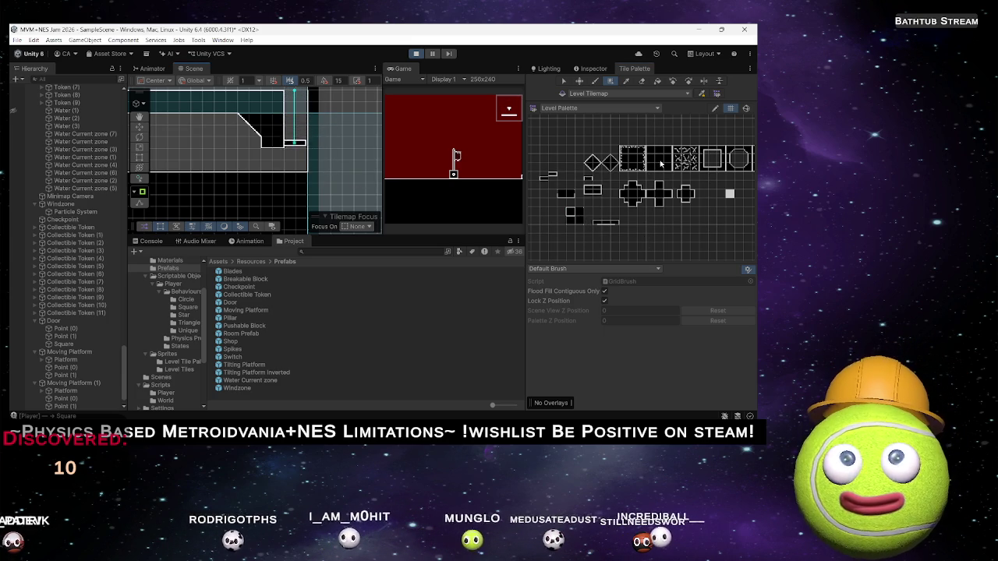
scroll(256, 154, "down", 4)
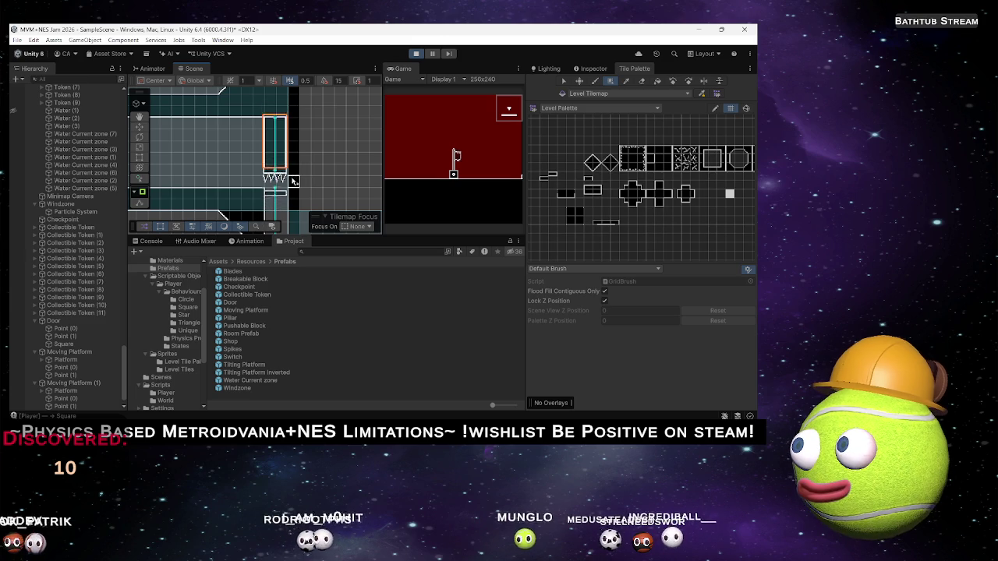
key("f")
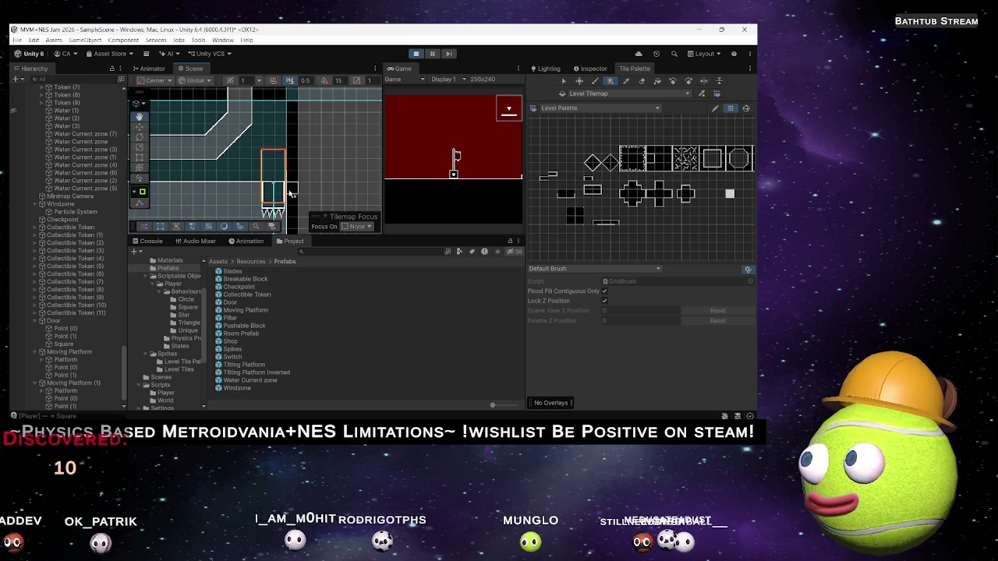
key("f")
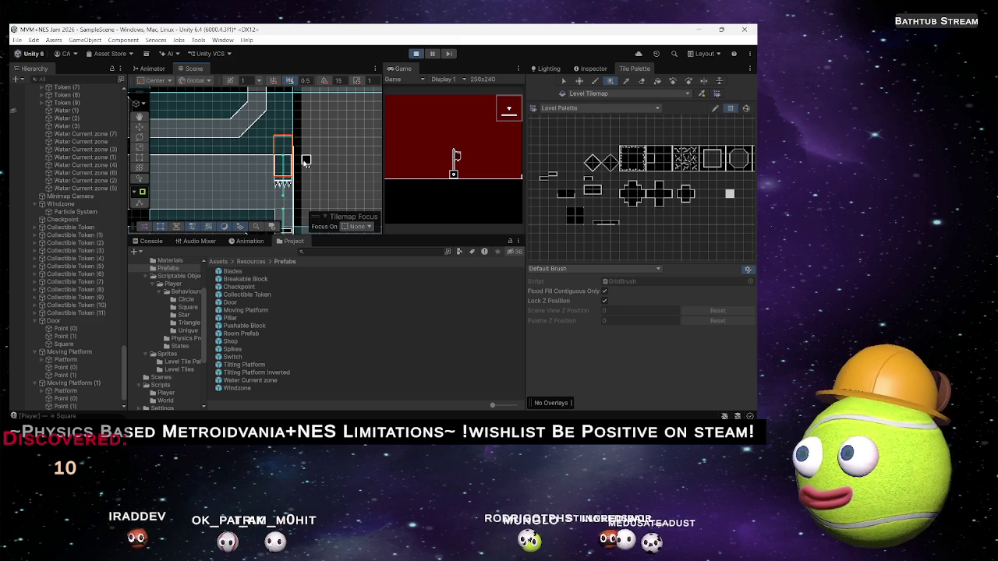
scroll(301, 163, "up", 2)
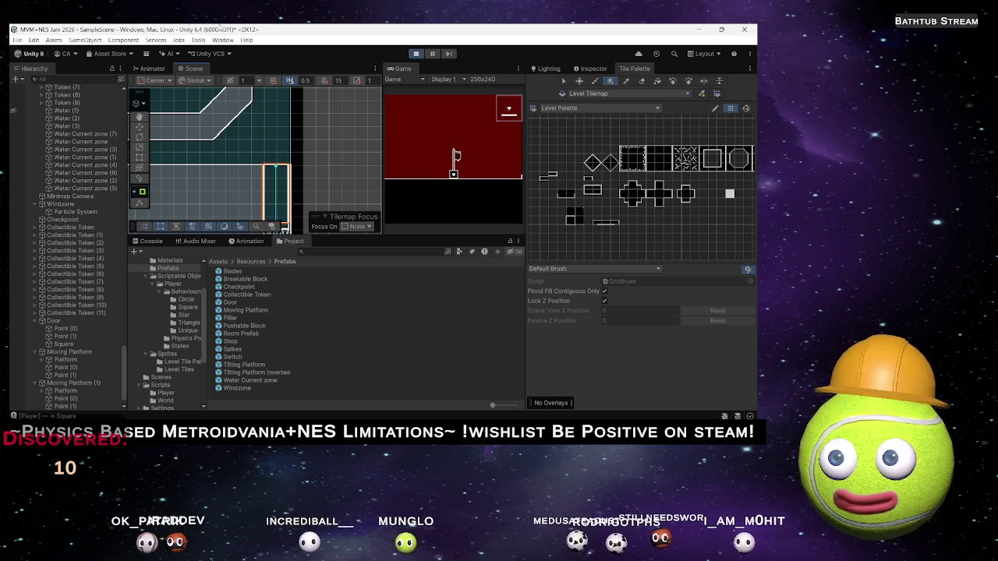
key("grave")
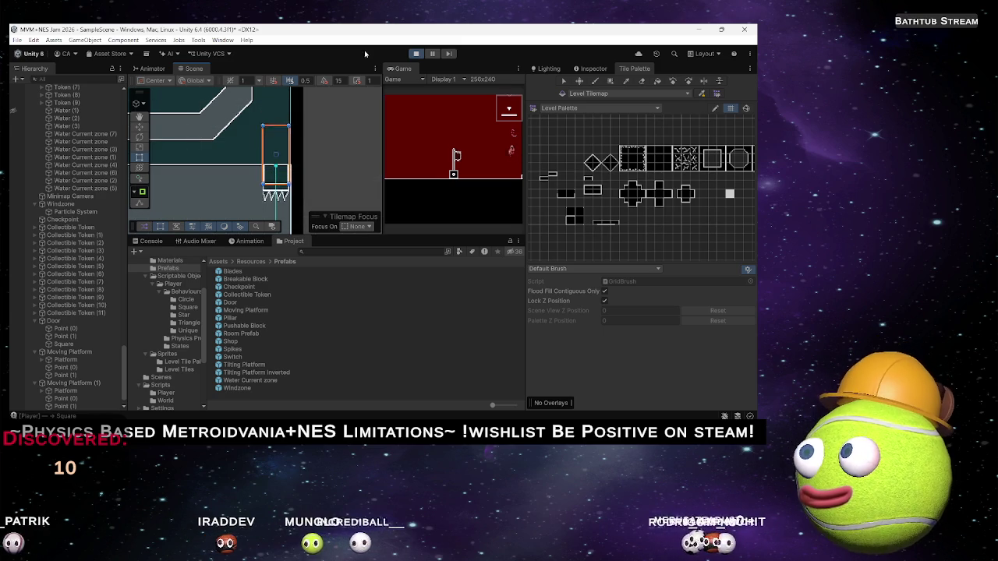
Step: Stop play mode, choose the diagonal slope tile, and paint it down to the left
left_click(415, 55)
mouse_move(265, 182)
left_mouse_down()
mouse_move(307, 141)
mouse_move(265, 171)
left_mouse_up()
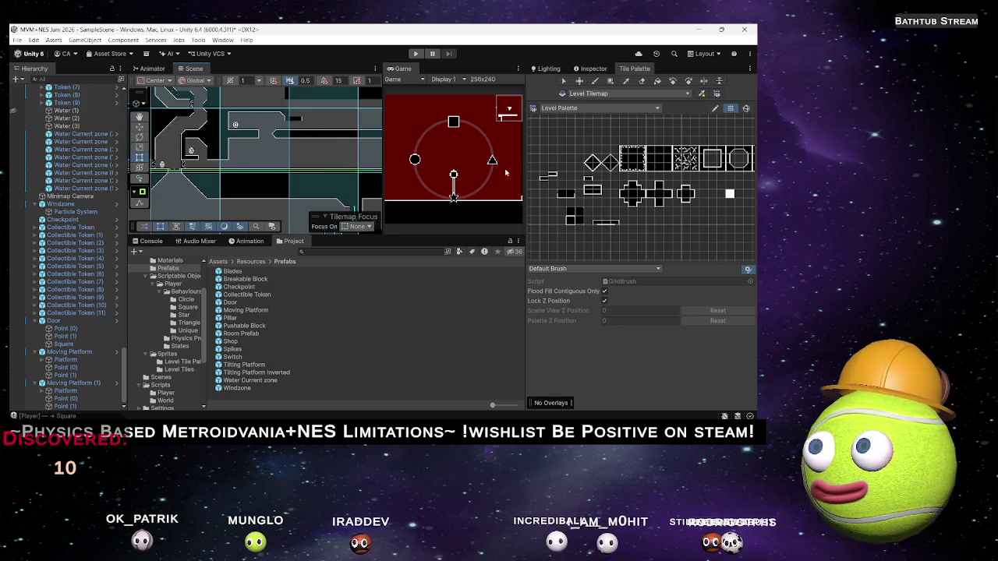
left_click(588, 164)
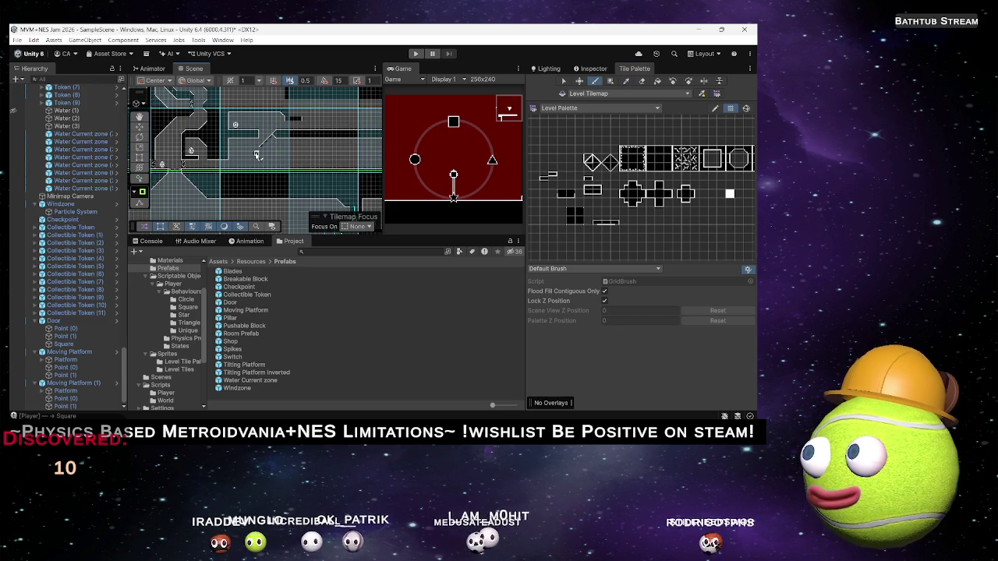
left_click_drag(255, 156, 241, 170)
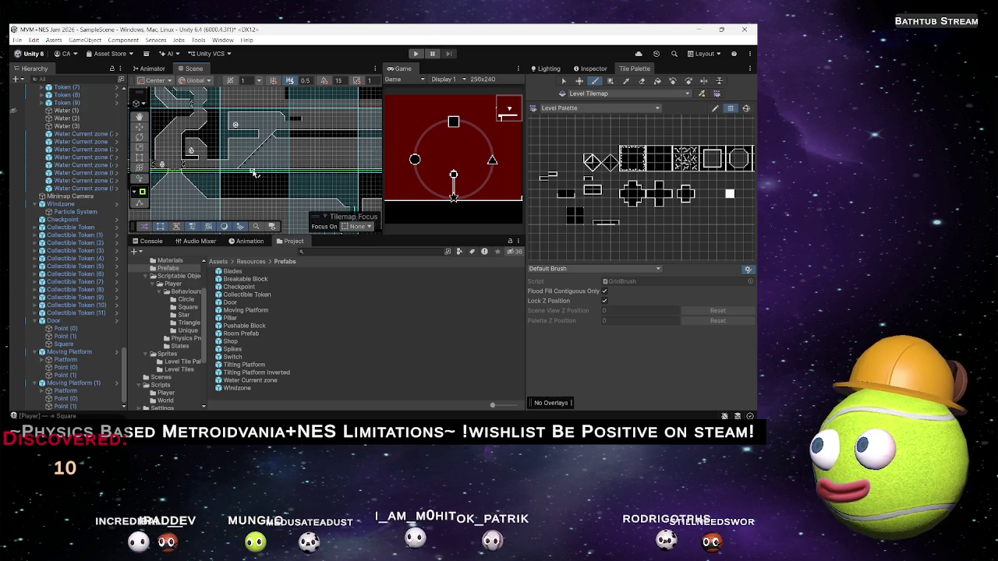
Step: Paint dark tiles along the row beneath the slope and box-fill a rectangle of ground
scroll(245, 172, "up", 4)
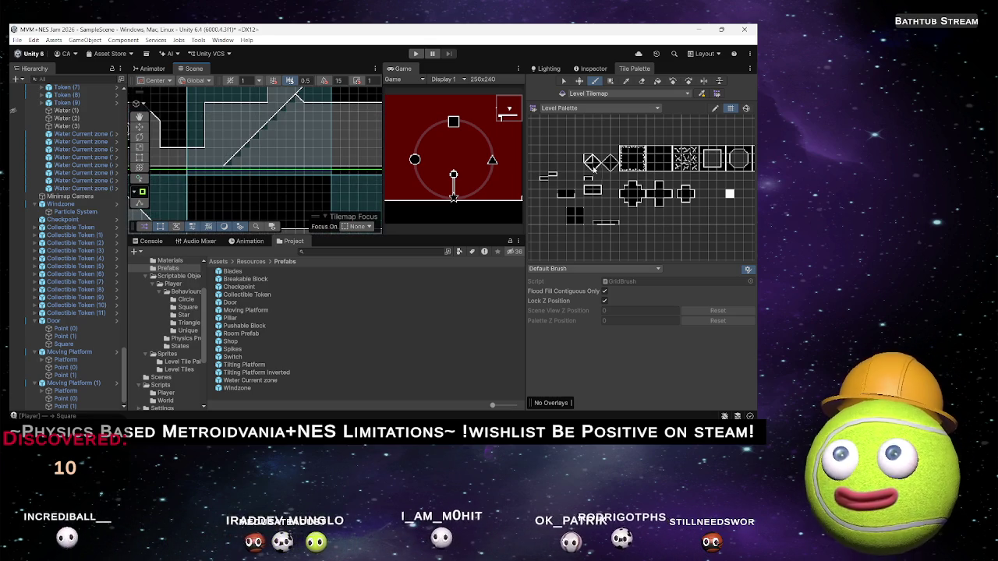
scroll(265, 141, "down", 3)
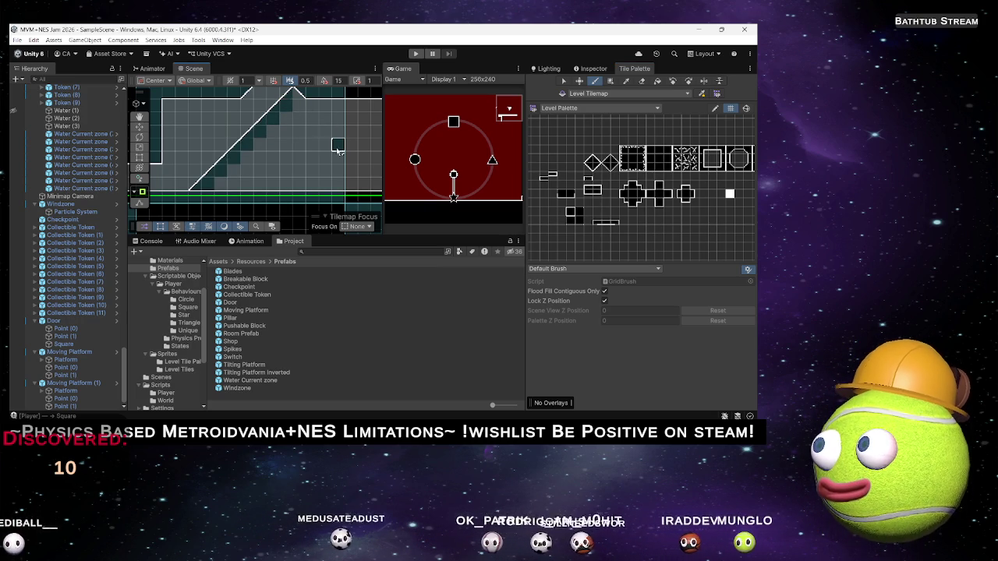
key("f")
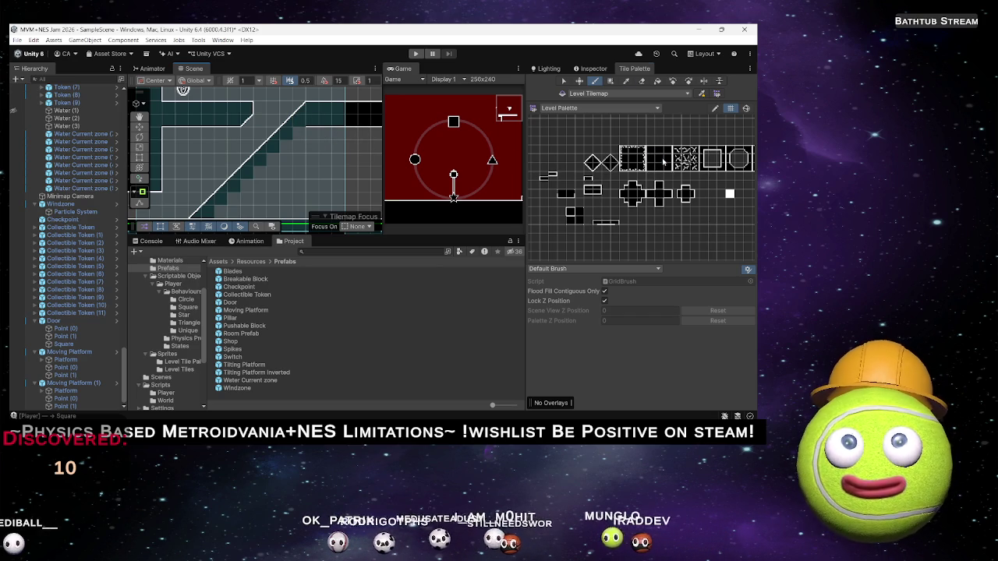
mouse_move(299, 132)
left_mouse_down()
mouse_move(343, 128)
mouse_move(335, 117)
mouse_move(349, 131)
left_mouse_up()
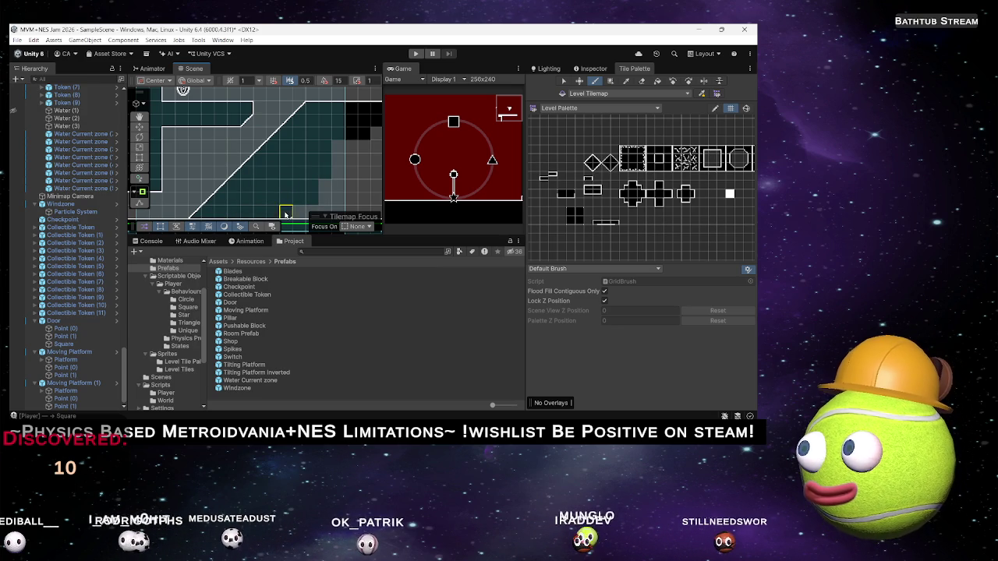
mouse_move(304, 187)
left_mouse_down()
mouse_move(283, 182)
mouse_move(267, 160)
mouse_move(296, 147)
mouse_move(257, 165)
left_mouse_up()
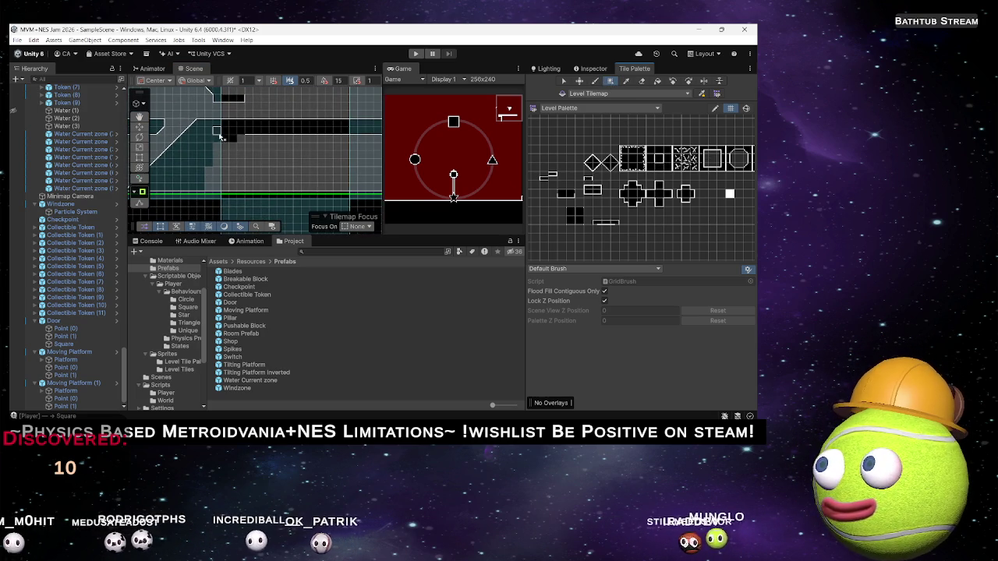
mouse_move(209, 133)
left_mouse_down()
mouse_move(366, 178)
mouse_move(374, 190)
mouse_move(201, 136)
mouse_move(379, 189)
mouse_move(369, 188)
mouse_move(377, 199)
left_mouse_up()
Step: Box-fill a rectangular block with solid tiles
scroll(369, 188, "right", 5)
scroll(207, 170, "right", 5)
mouse_move(233, 151)
left_mouse_down()
mouse_move(365, 207)
mouse_move(271, 137)
left_mouse_up()
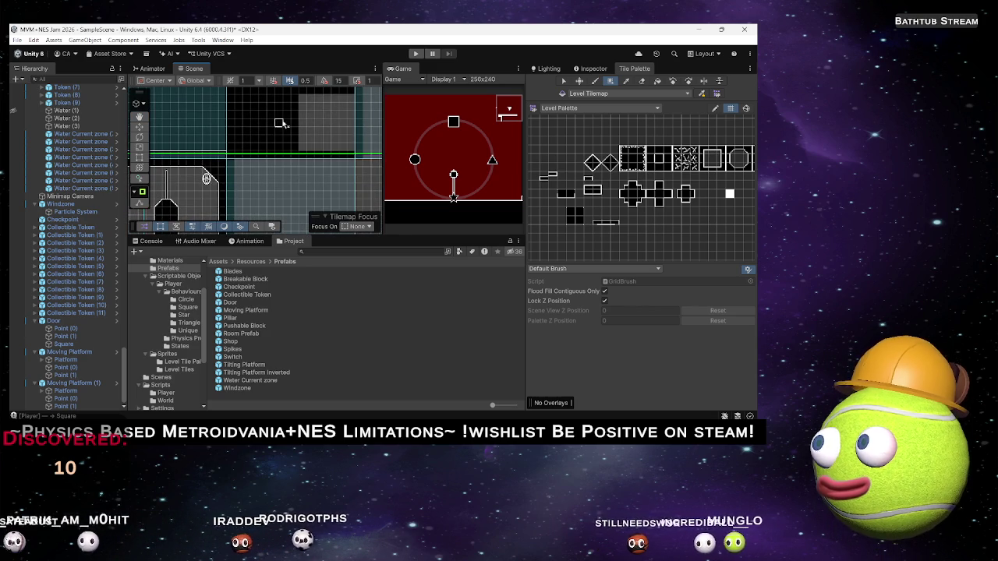
Step: Move to the spiked platform and pick the solid black square tile
mouse_move(303, 149)
left_mouse_down()
mouse_move(310, 211)
mouse_move(340, 209)
mouse_move(319, 234)
mouse_move(246, 267)
left_mouse_up()
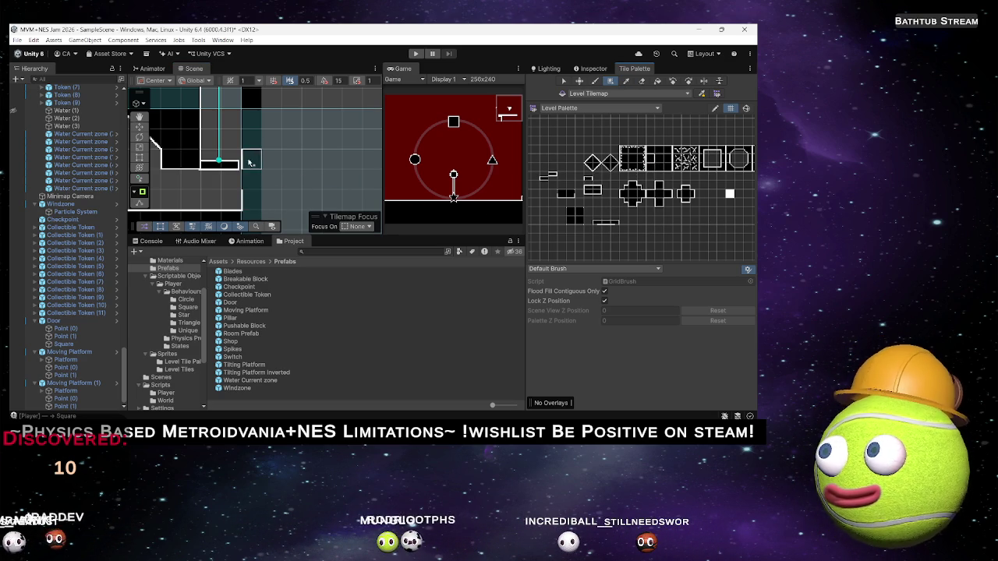
scroll(243, 199, "up", 3)
mouse_move(242, 199)
left_mouse_down()
mouse_move(239, 217)
mouse_move(245, 140)
mouse_move(243, 209)
left_mouse_up()
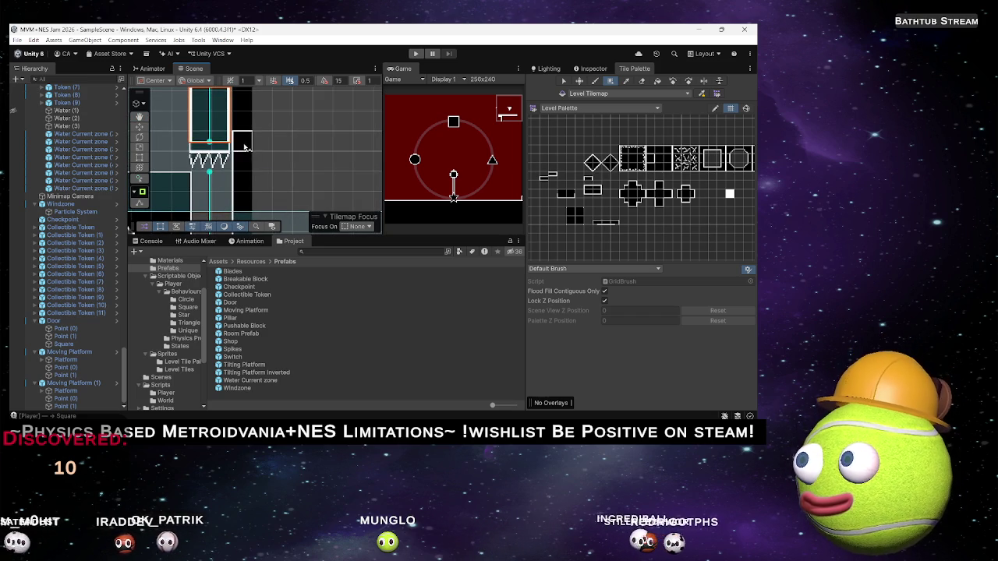
left_click_drag(248, 101, 242, 132)
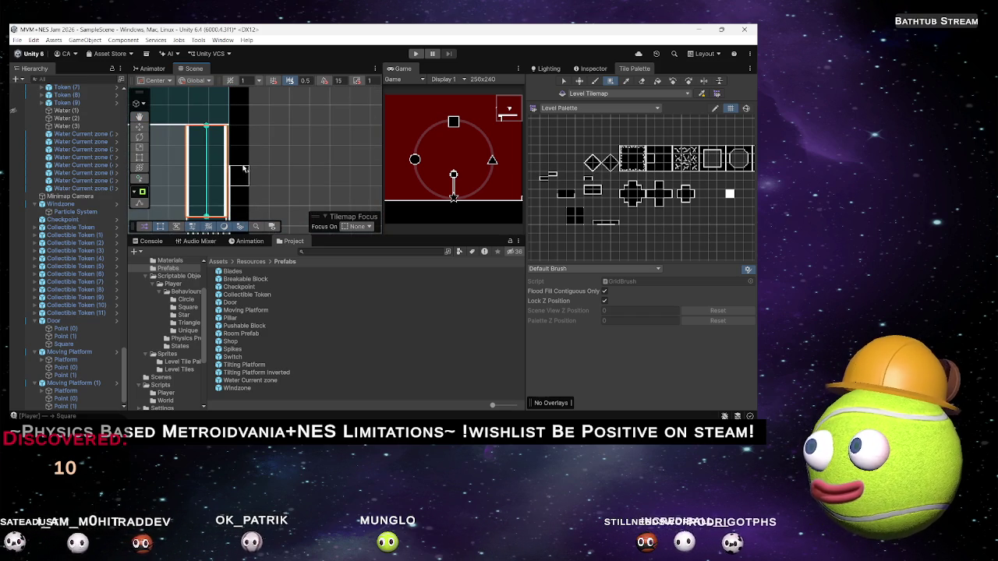
left_click(568, 224)
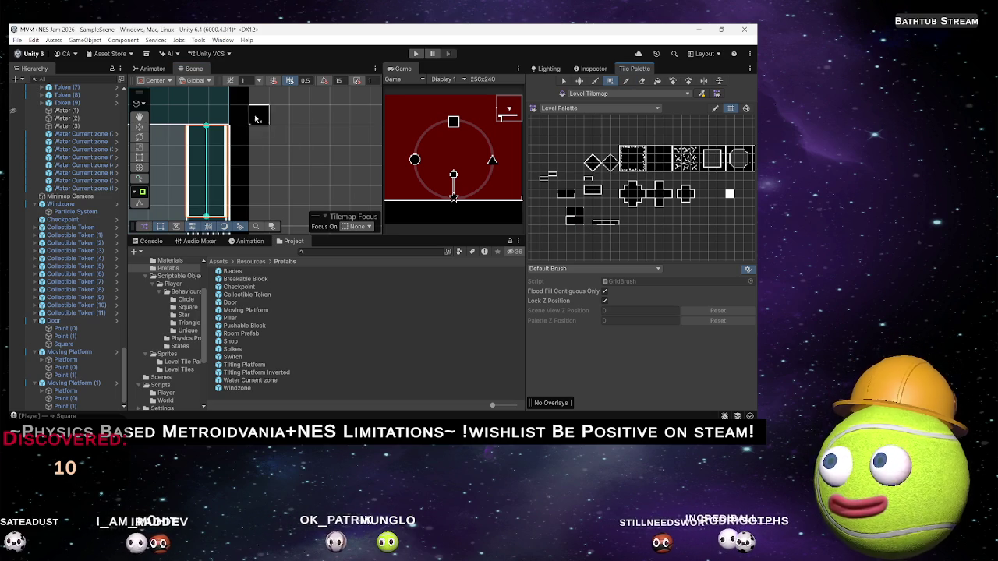
Step: Pan along the long corridor and through other areas of the tilemap
scroll(207, 178, "down", 5)
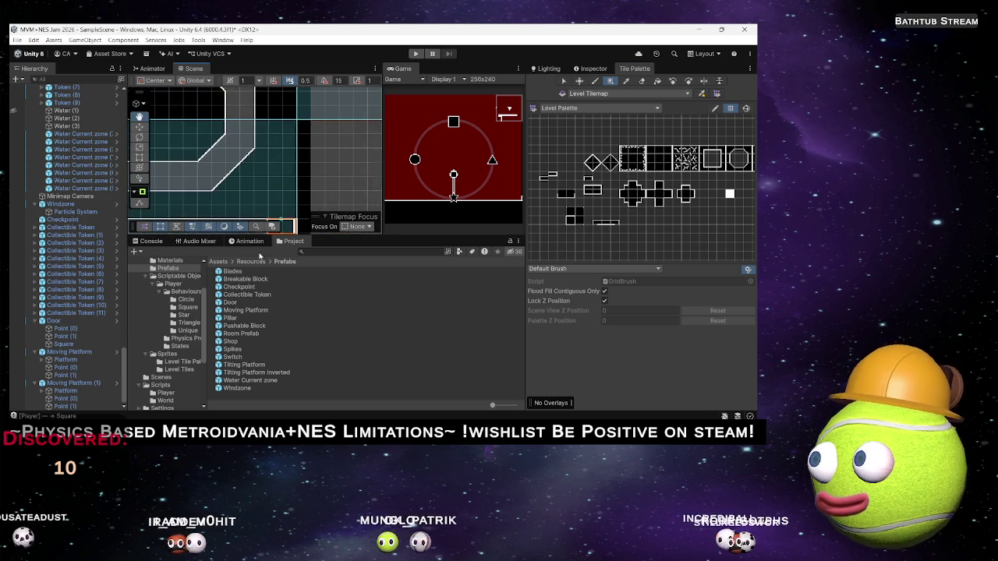
scroll(270, 188, "down", 3)
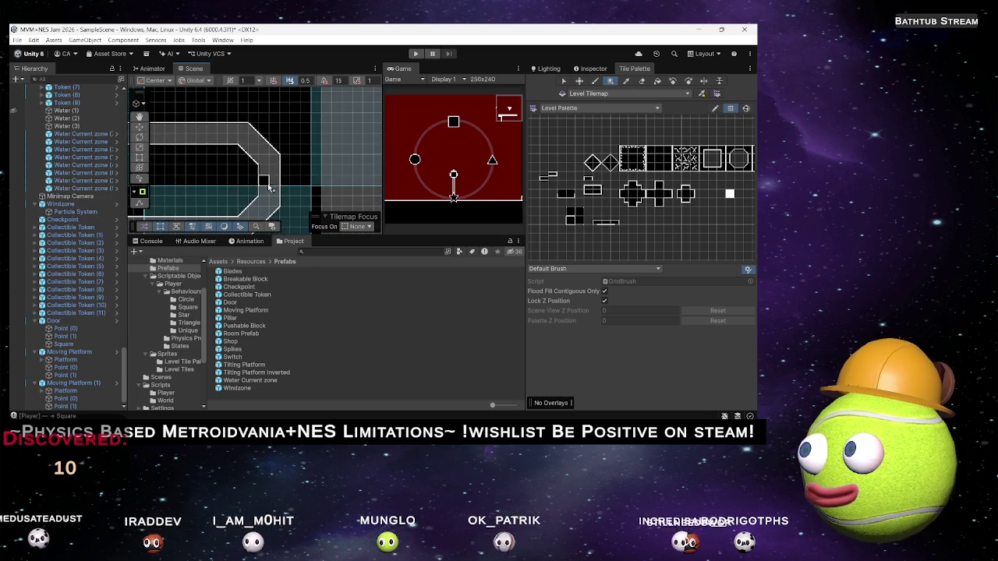
scroll(276, 114, "up", 5)
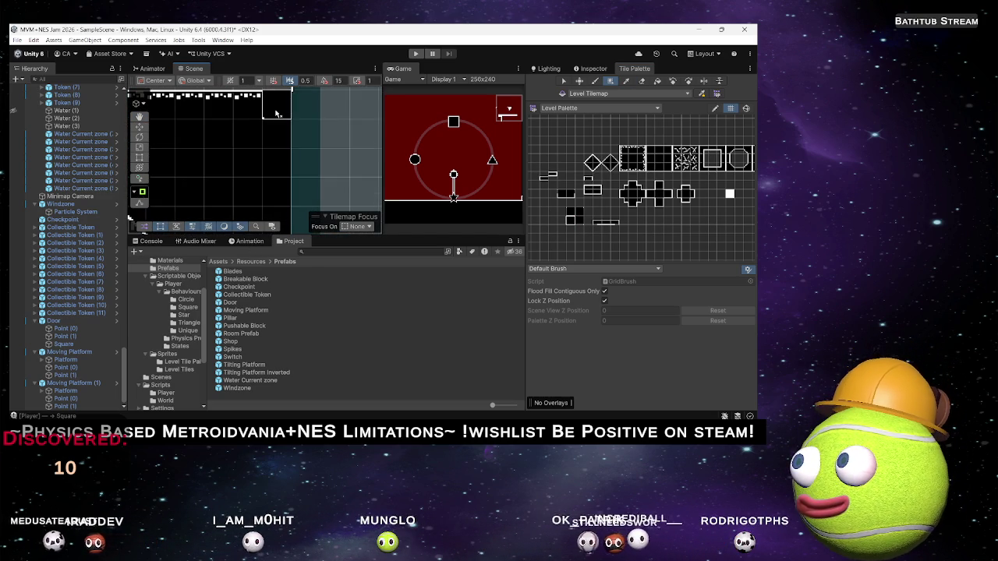
scroll(189, 156, "down", 5)
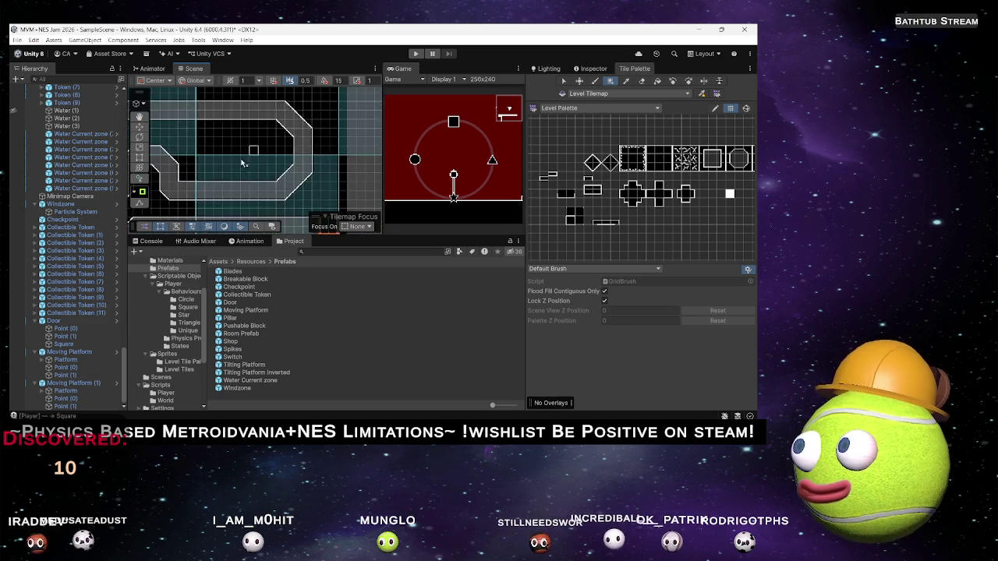
mouse_move(270, 157)
left_mouse_down()
mouse_move(131, 160)
mouse_move(328, 160)
mouse_move(234, 160)
left_mouse_up()
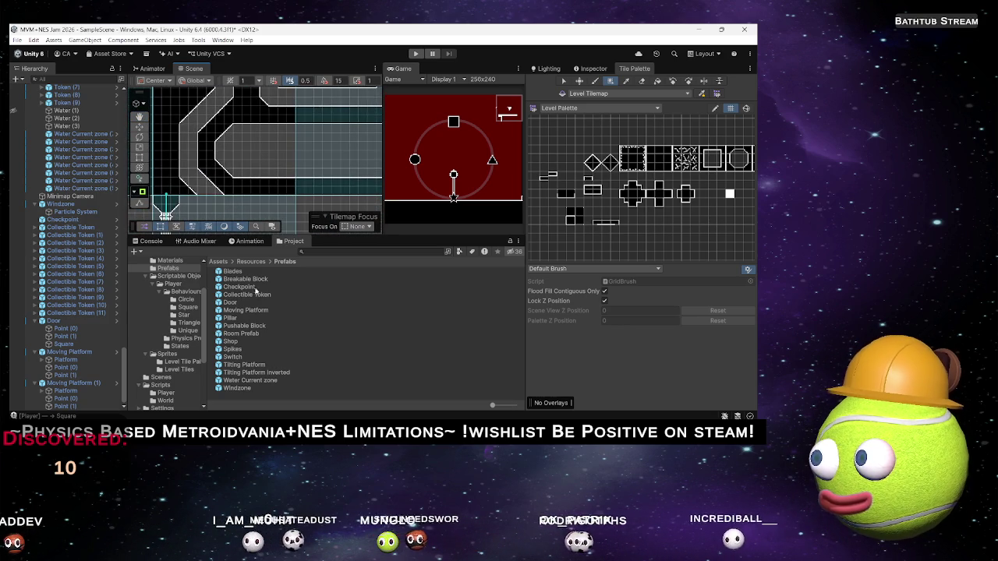
mouse_move(266, 153)
left_mouse_down()
mouse_move(216, 187)
mouse_move(224, 179)
left_mouse_up()
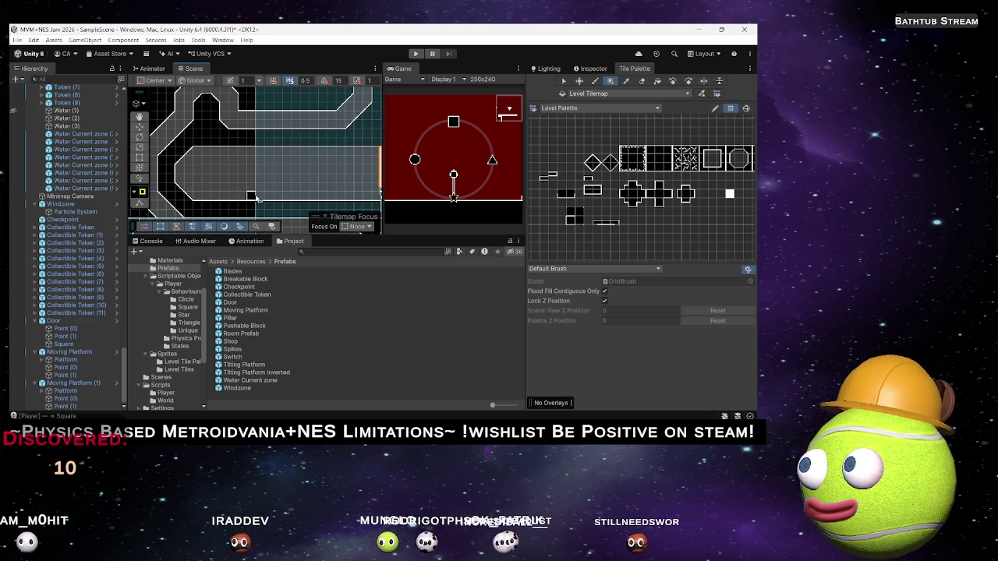
left_click_drag(227, 199, 285, 134)
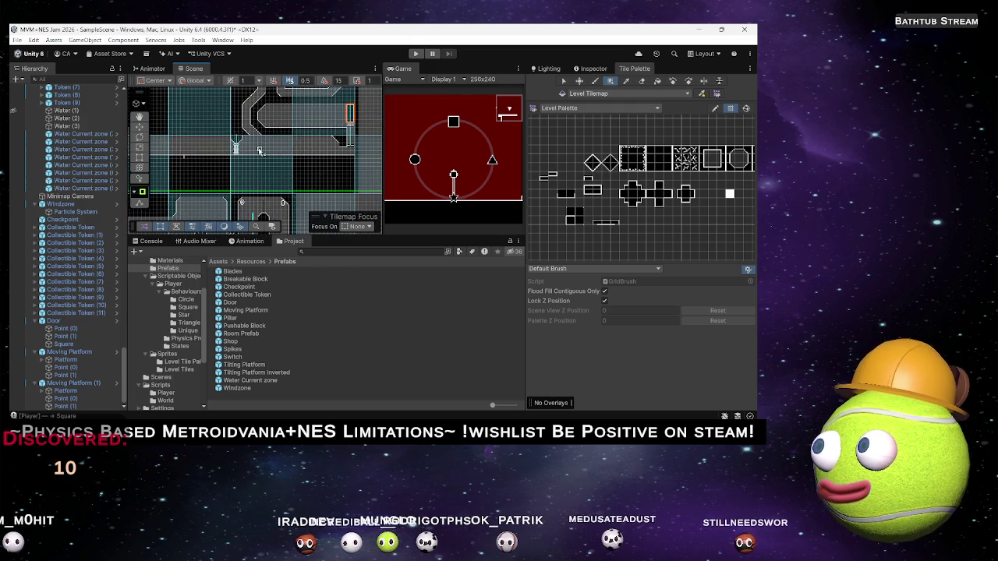
Step: Zoom and adjust the view over the platform area
scroll(259, 151, "down", 6)
mouse_move(276, 139)
left_mouse_down()
mouse_move(278, 178)
mouse_move(292, 173)
mouse_move(225, 168)
mouse_move(306, 136)
left_mouse_up()
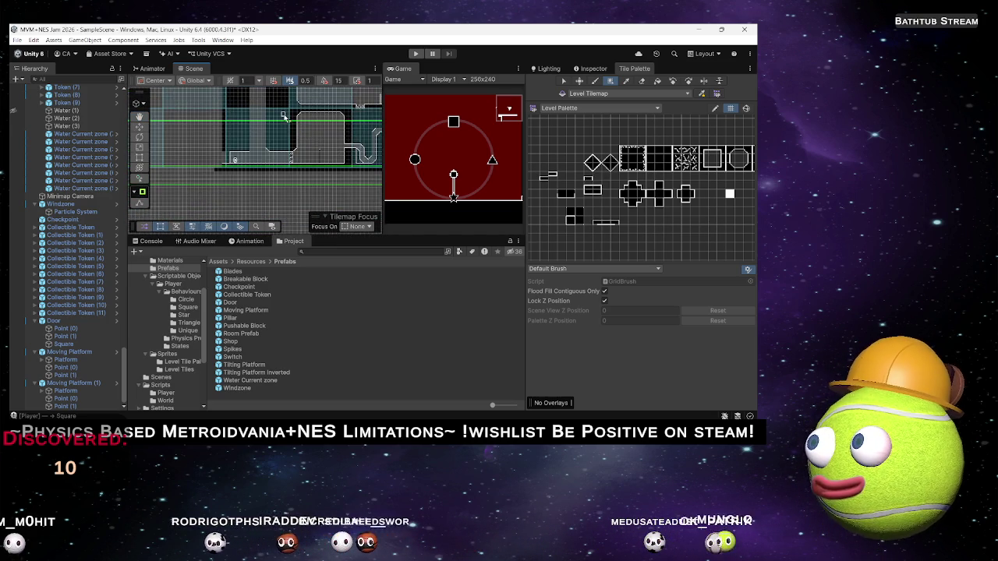
scroll(284, 116, "up", 3)
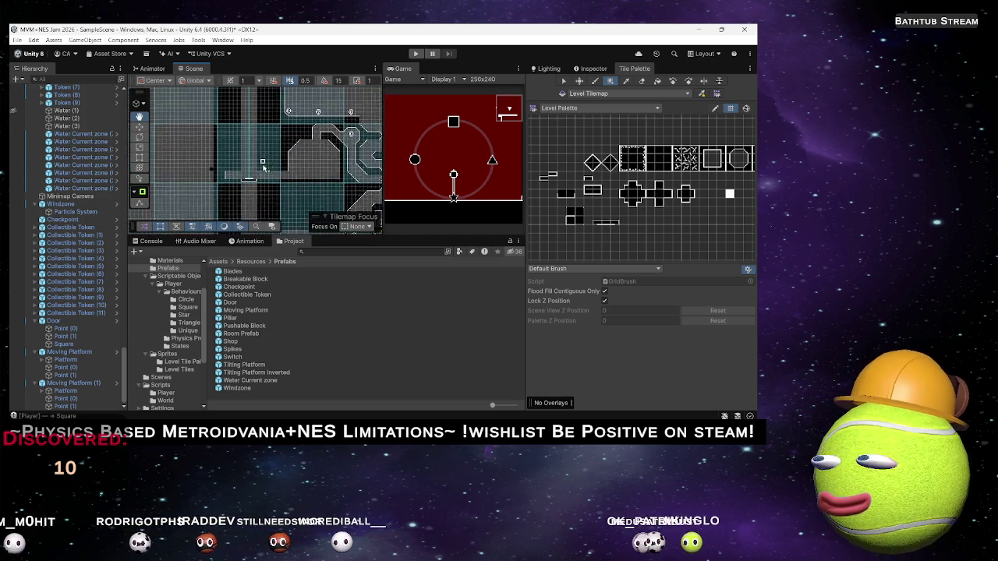
left_click_drag(263, 155, 275, 170)
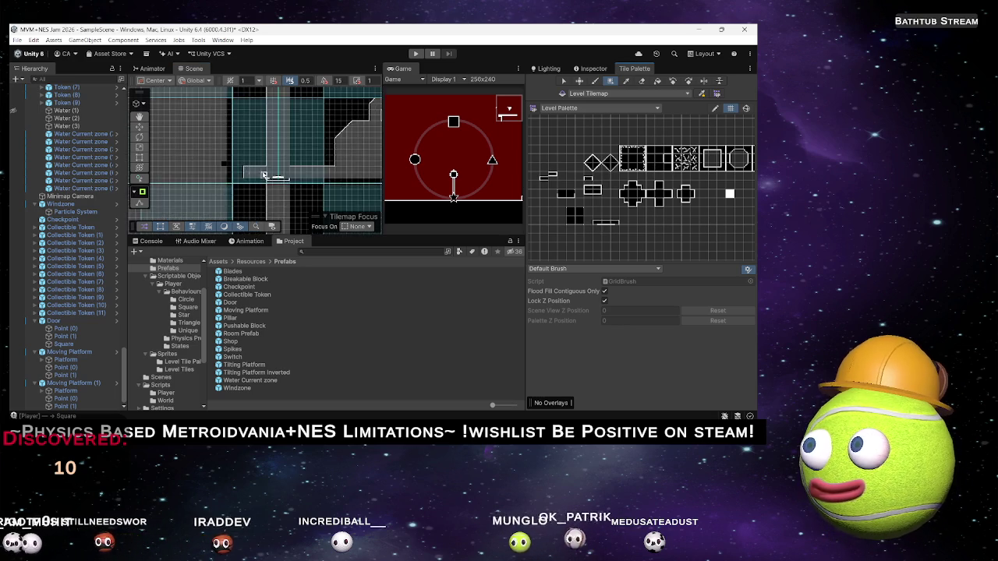
scroll(237, 196, "up", 3)
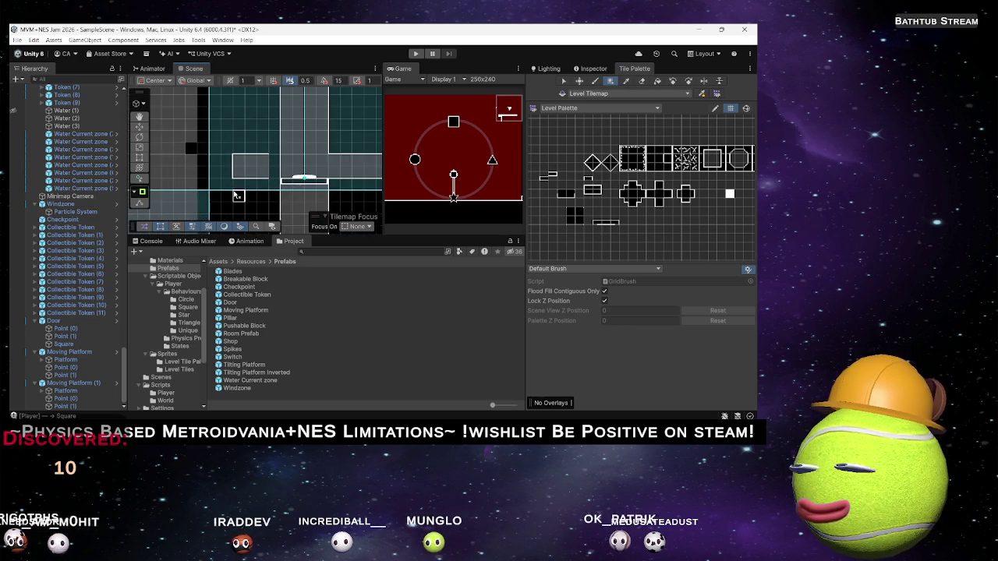
scroll(252, 185, "up", 2)
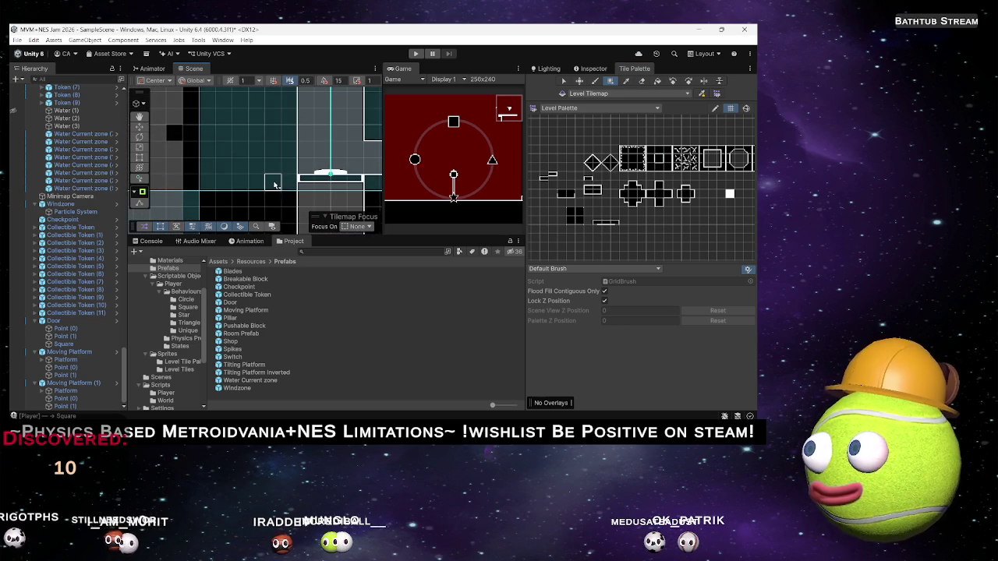
scroll(234, 182, "down", 5)
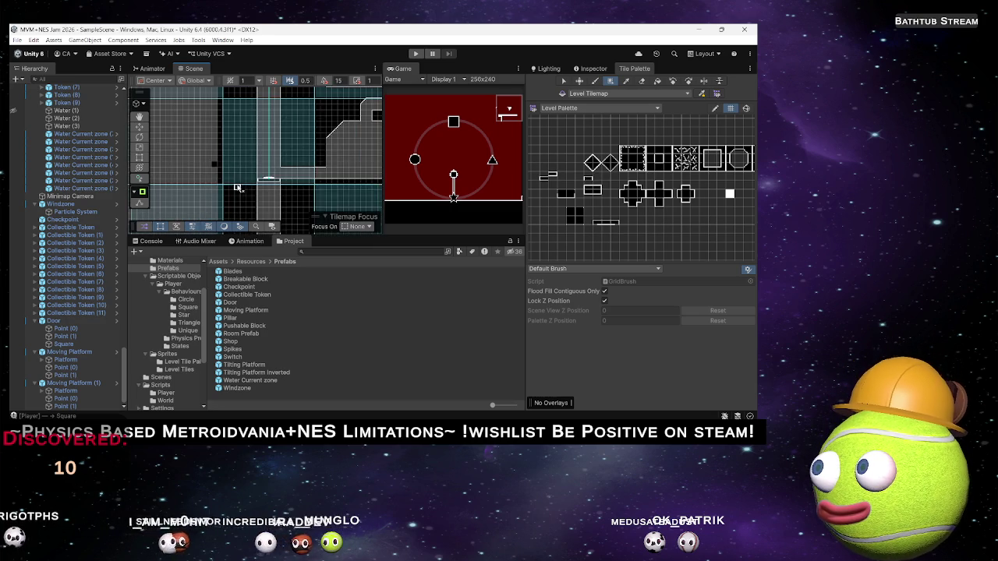
left_click_drag(202, 185, 200, 166)
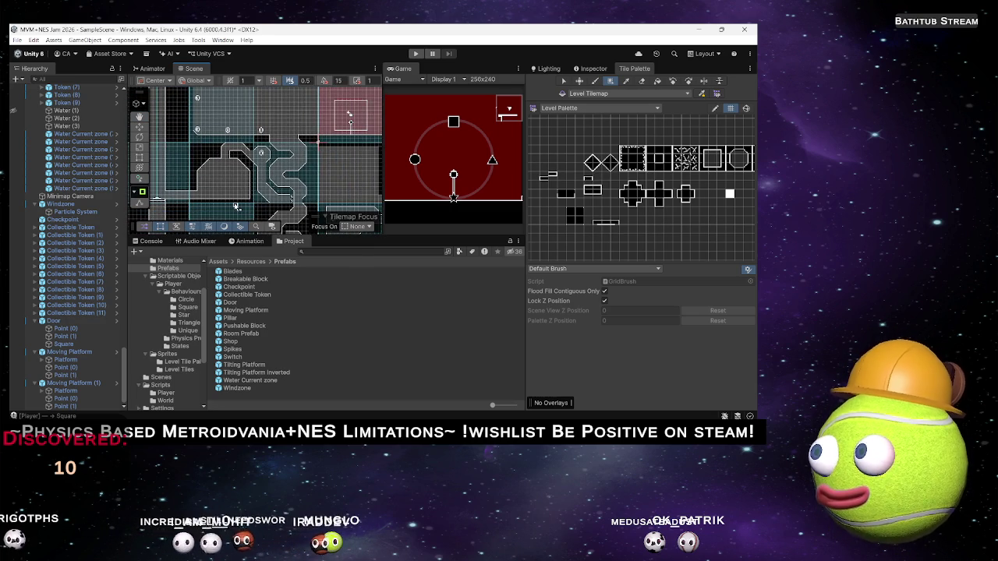
scroll(187, 204, "up", 4)
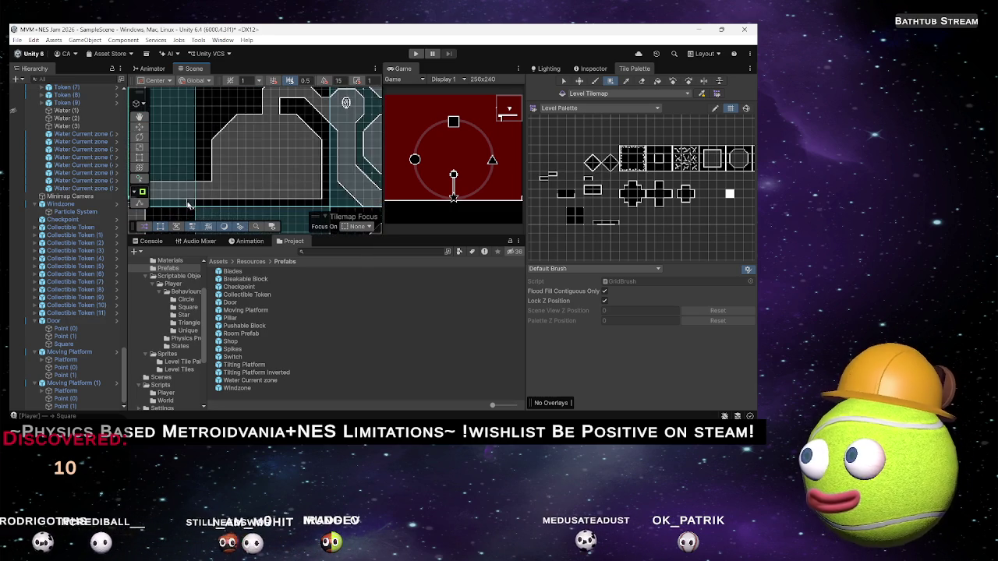
scroll(187, 205, "down", 4)
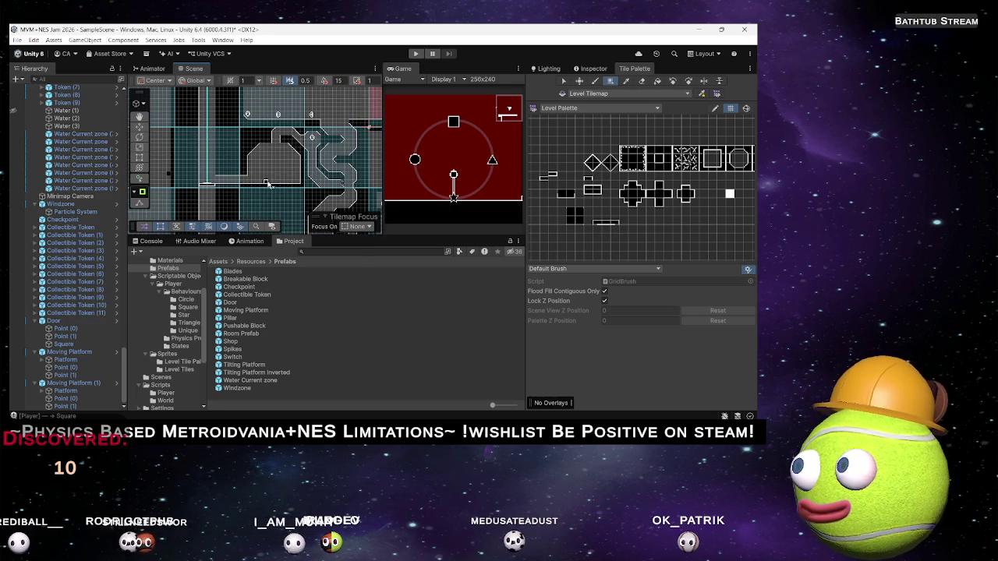
scroll(344, 146, "down", 1)
scroll(300, 153, "up", 5)
left_click_drag(300, 153, 332, 36)
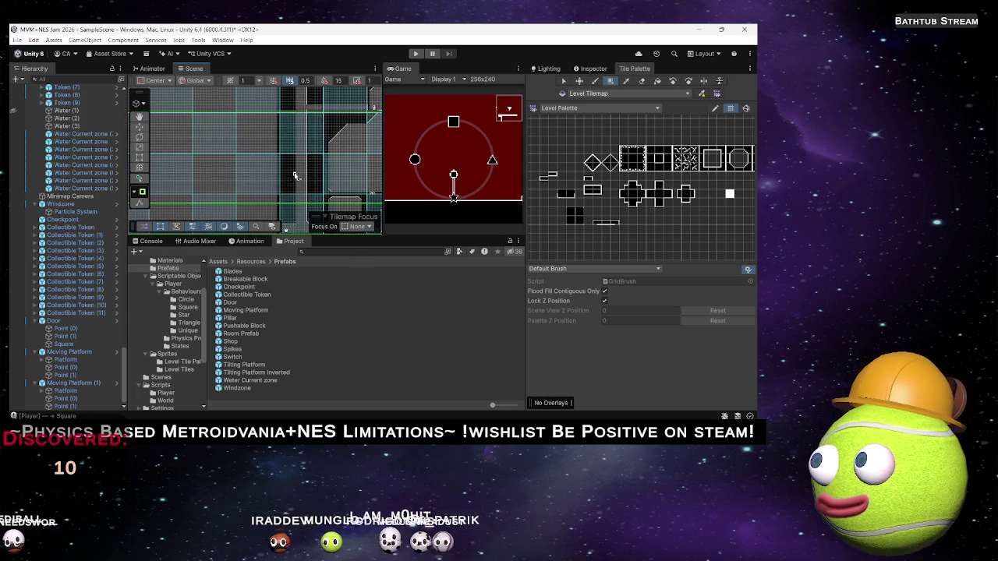
scroll(307, 136, "down", 3)
scroll(316, 169, "up", 4)
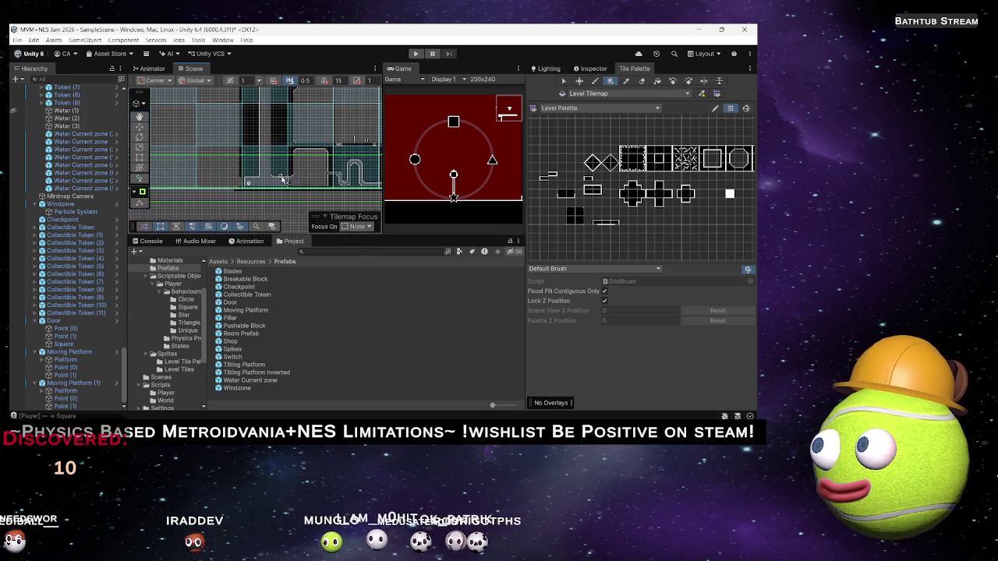
scroll(313, 173, "up", 2)
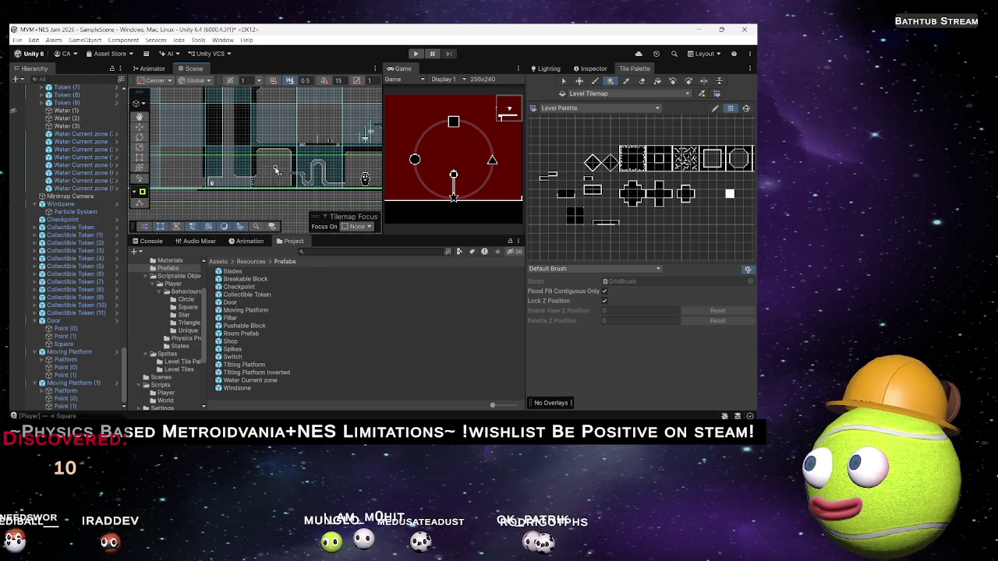
scroll(289, 198, "up", 2)
scroll(289, 199, "down", 4)
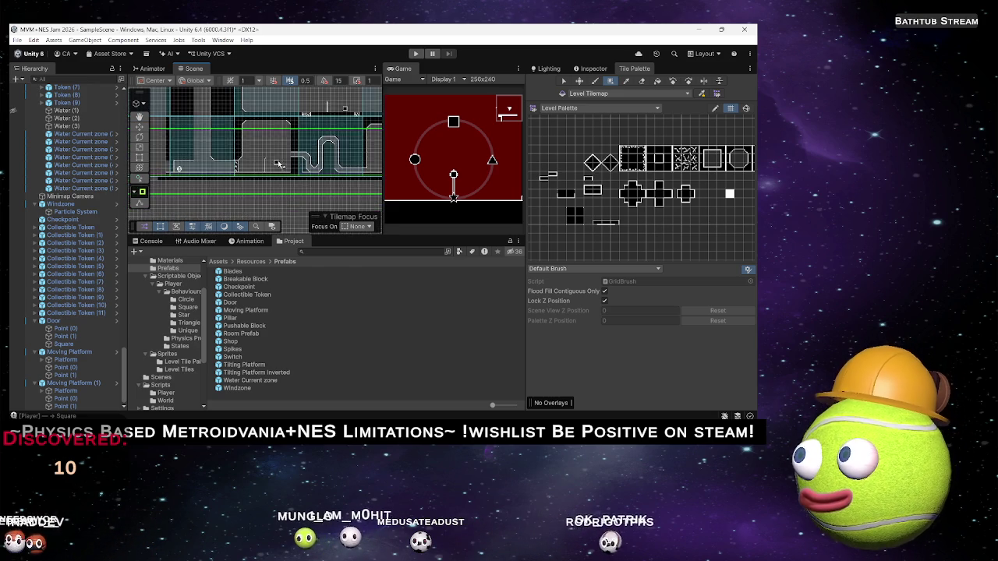
scroll(234, 187, "down", 5)
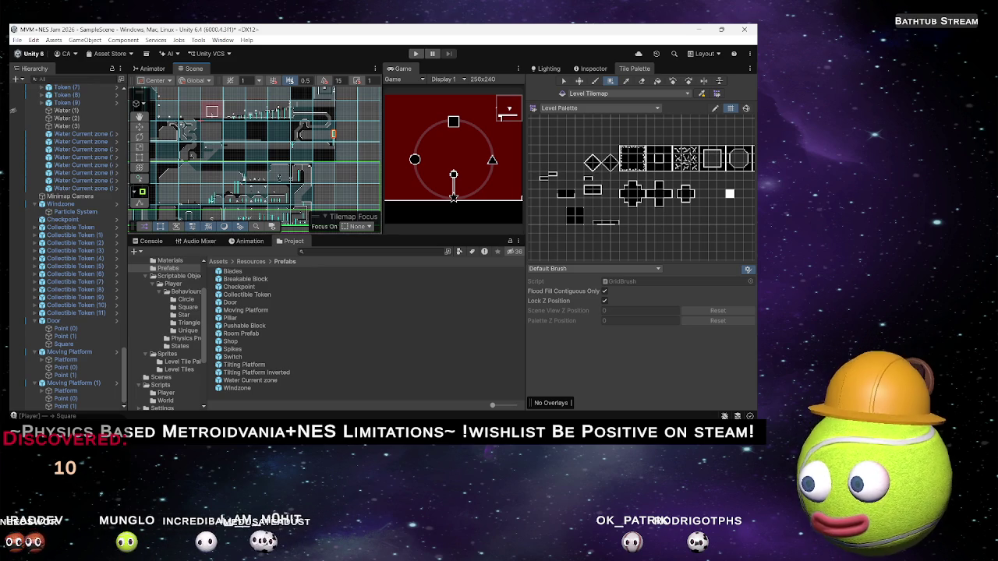
key("alt+Tab")
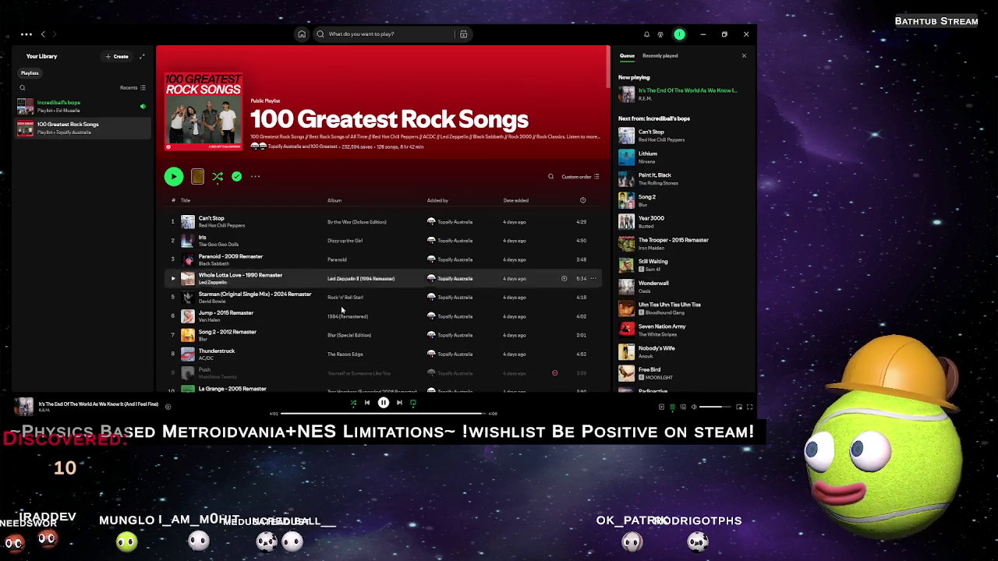
left_click(398, 403)
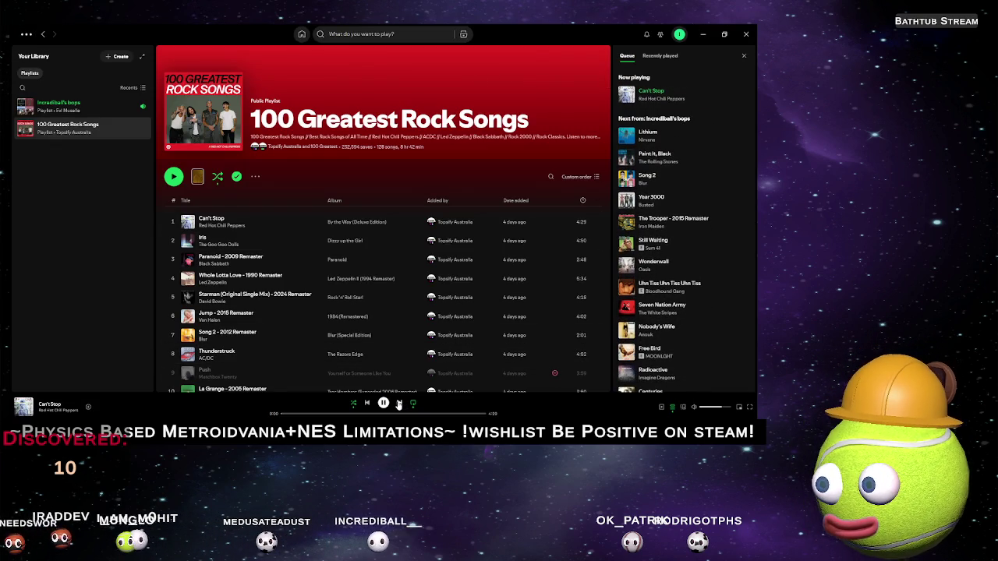
left_click(709, 35)
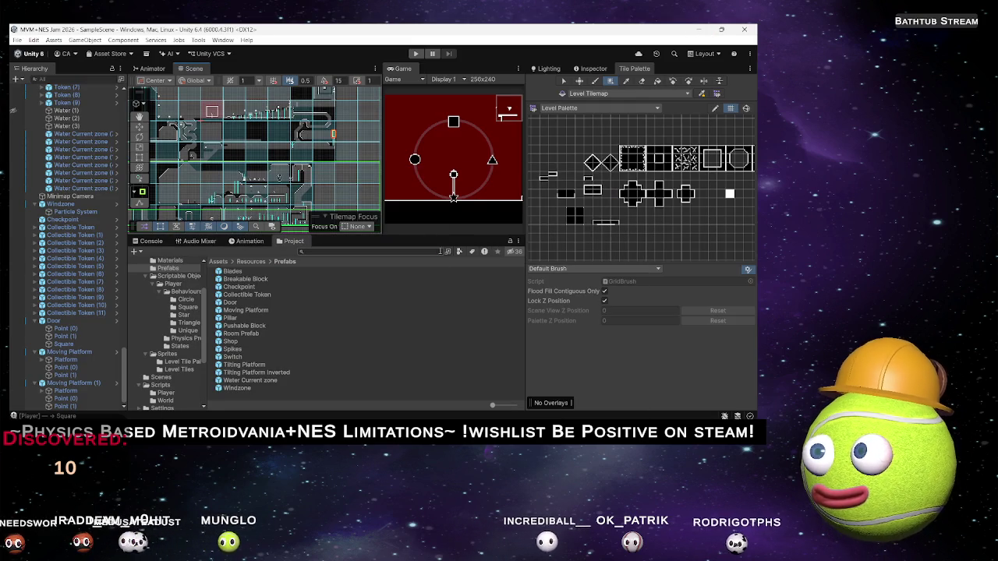
Step: Zoom to where the diagonal slope meets the black ledge and paint a closing tile
scroll(307, 140, "up", 10)
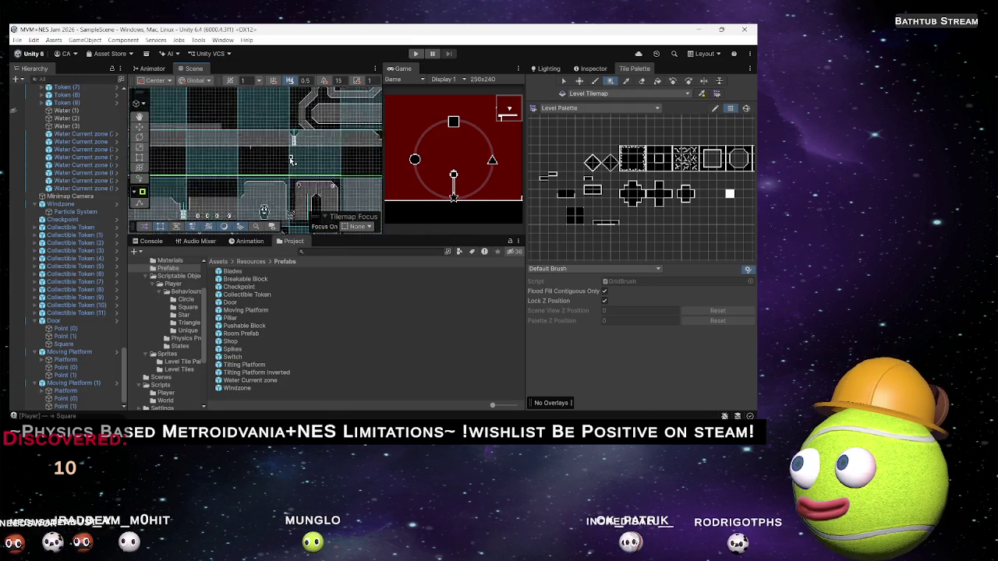
left_click_drag(255, 199, 182, 109)
scroll(181, 109, "up", 6)
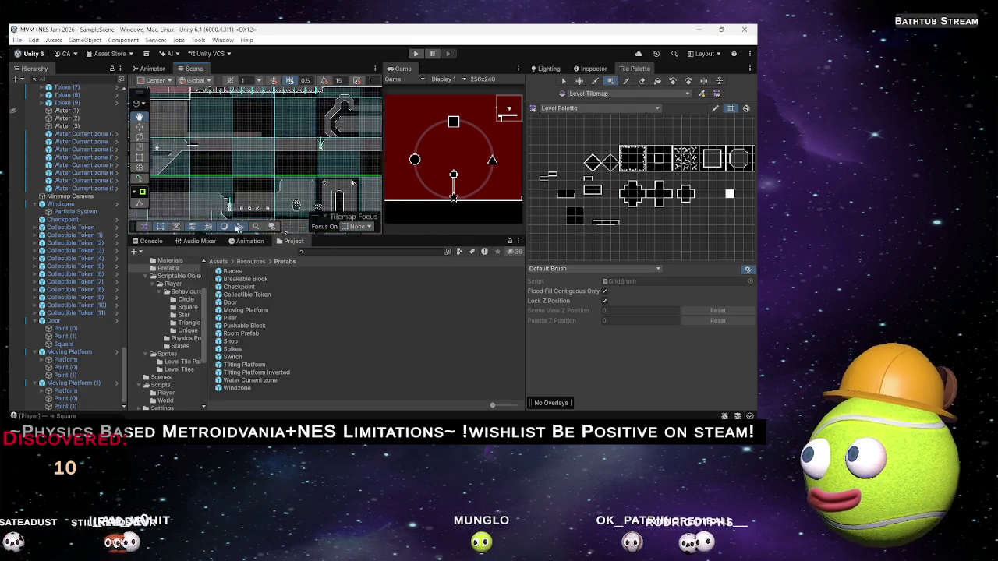
scroll(296, 153, "up", 5)
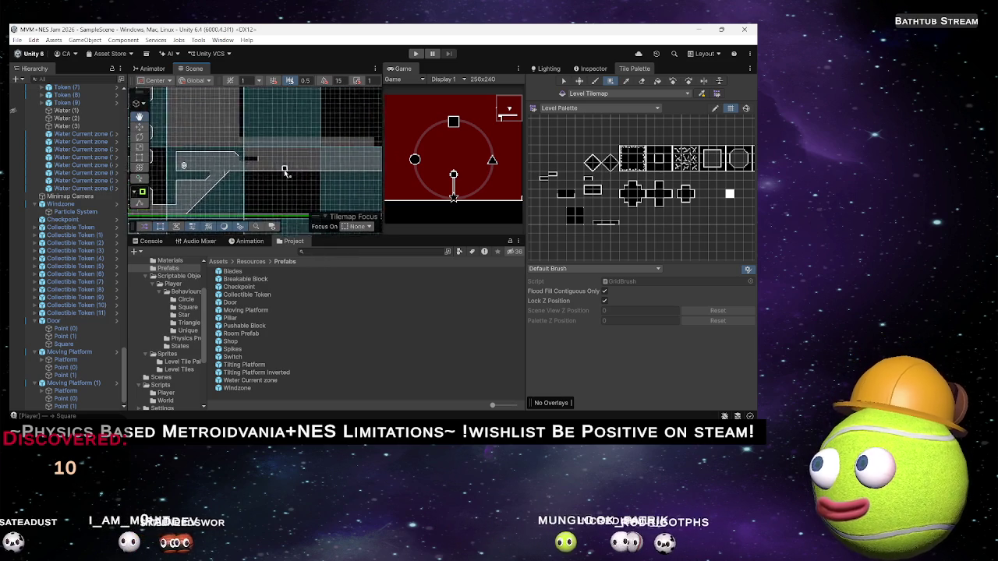
scroll(208, 166, "up", 6)
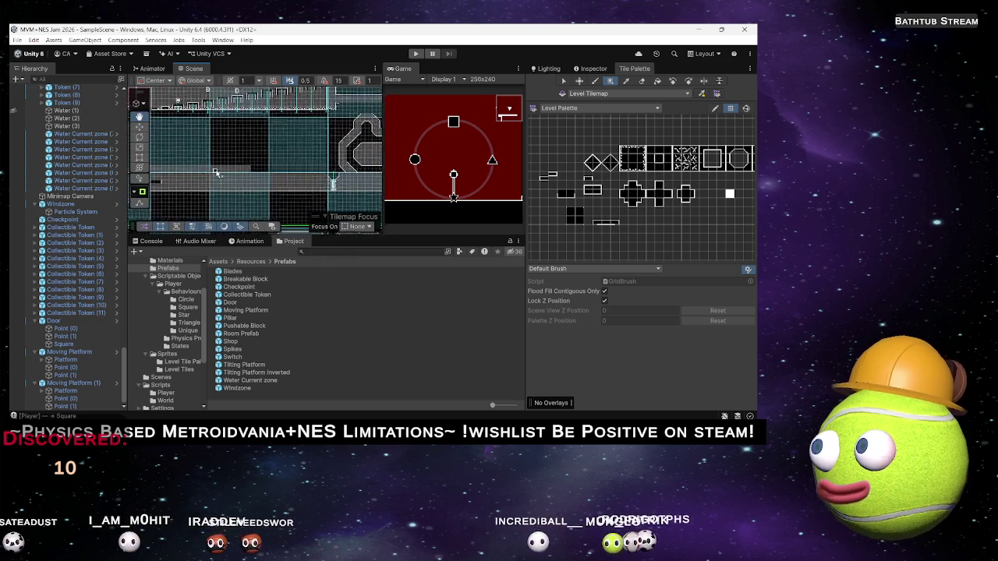
scroll(266, 170, "up", 6)
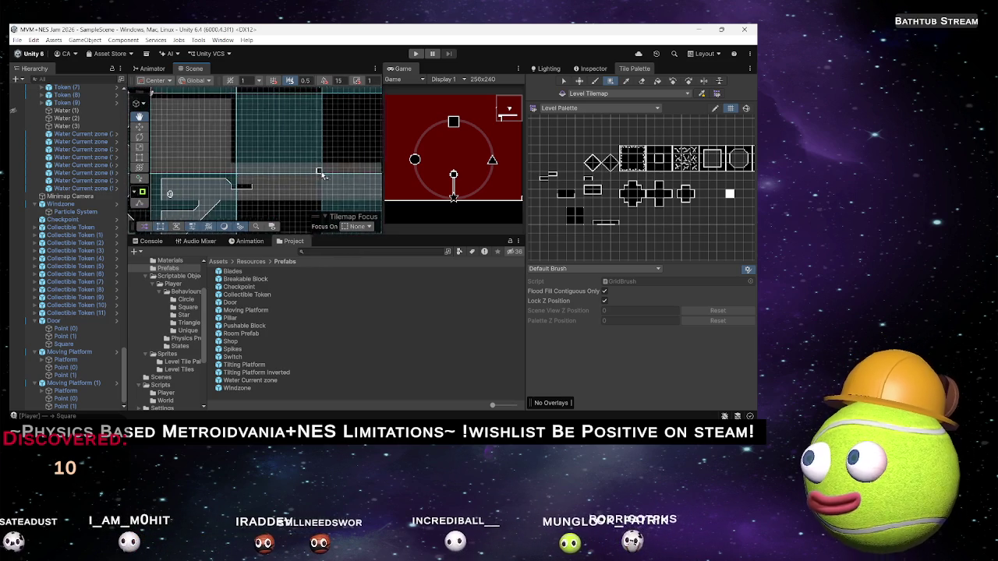
scroll(286, 195, "up", 2)
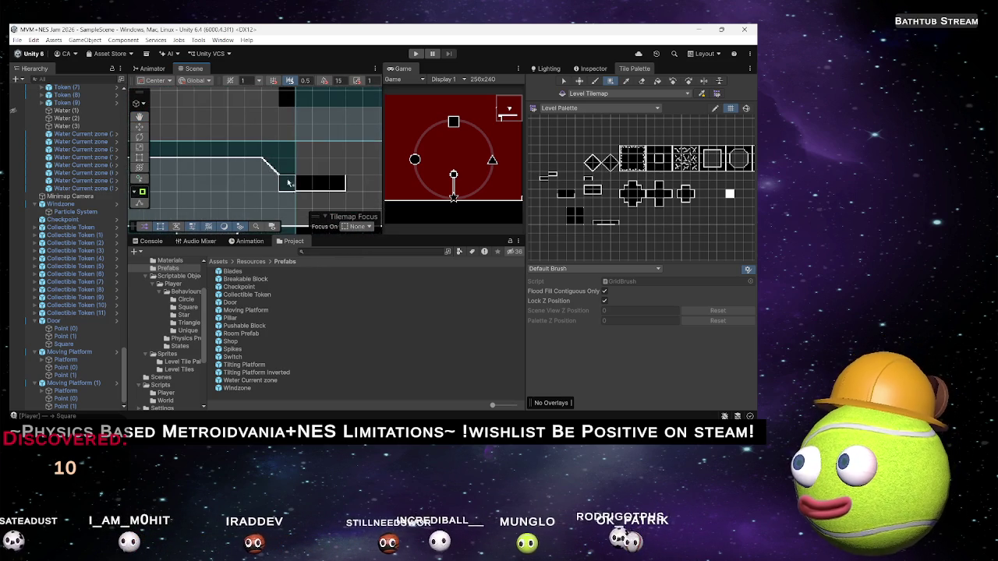
scroll(284, 171, "down", 4)
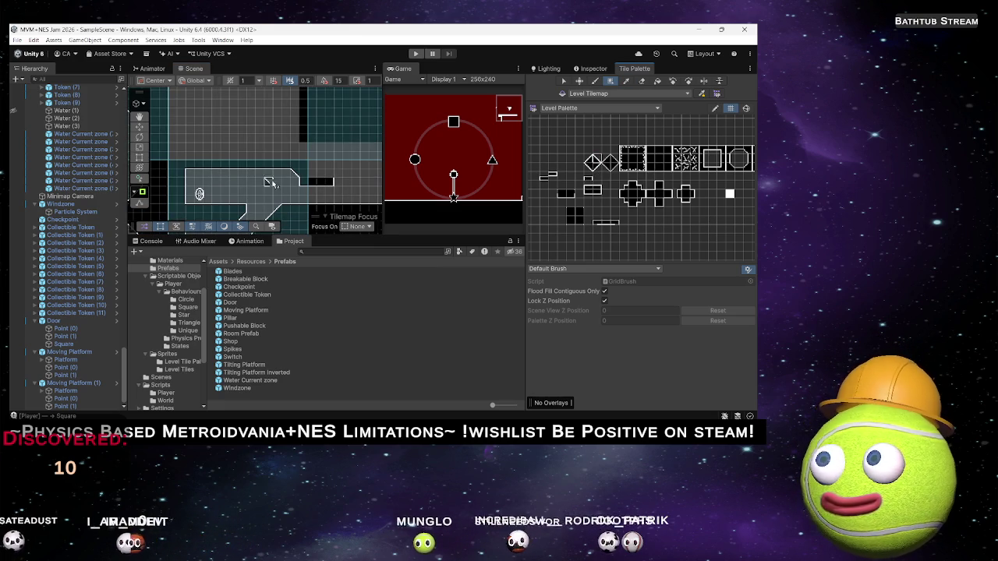
scroll(311, 179, "up", 4)
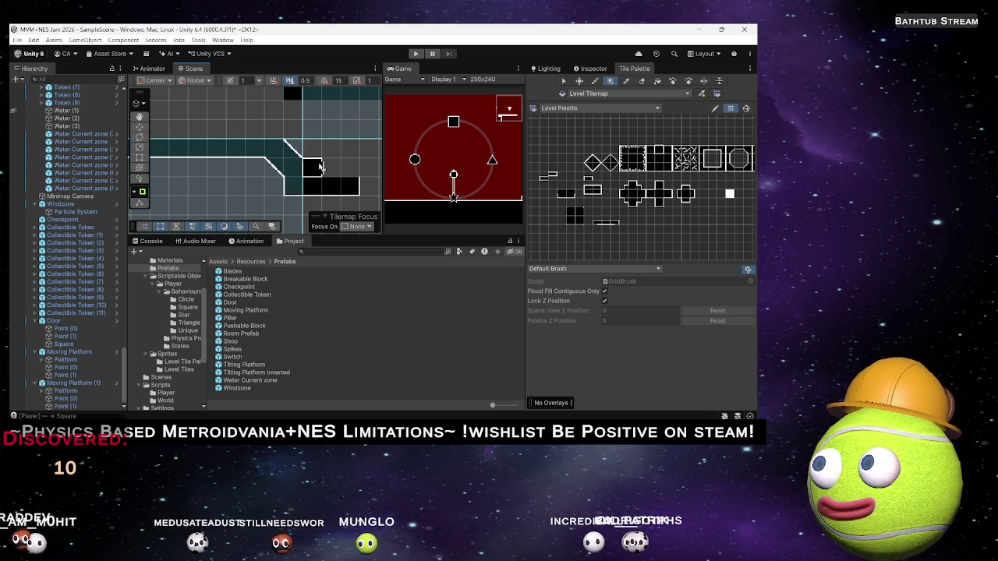
left_click_drag(312, 166, 331, 170)
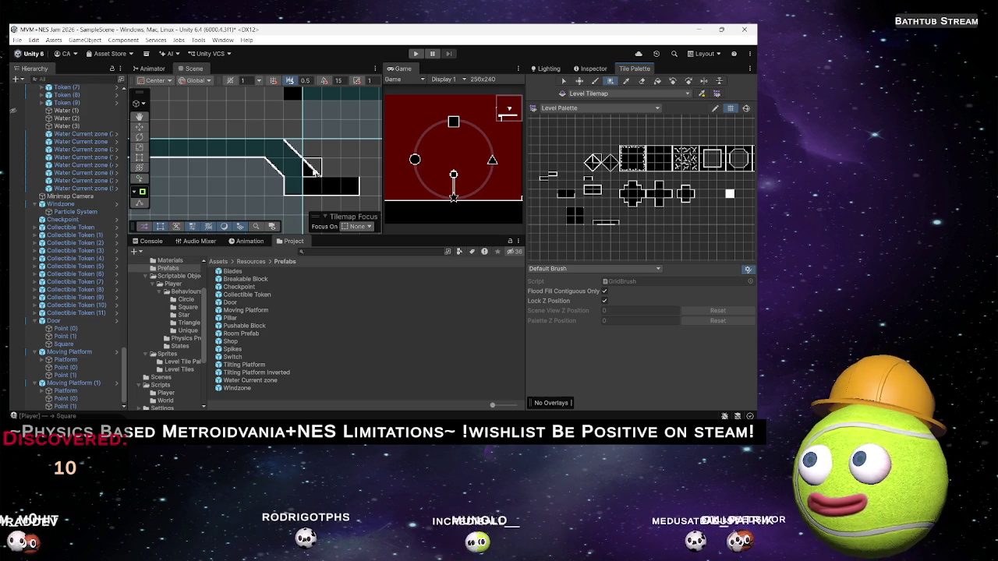
left_click_drag(715, 166, 625, 180)
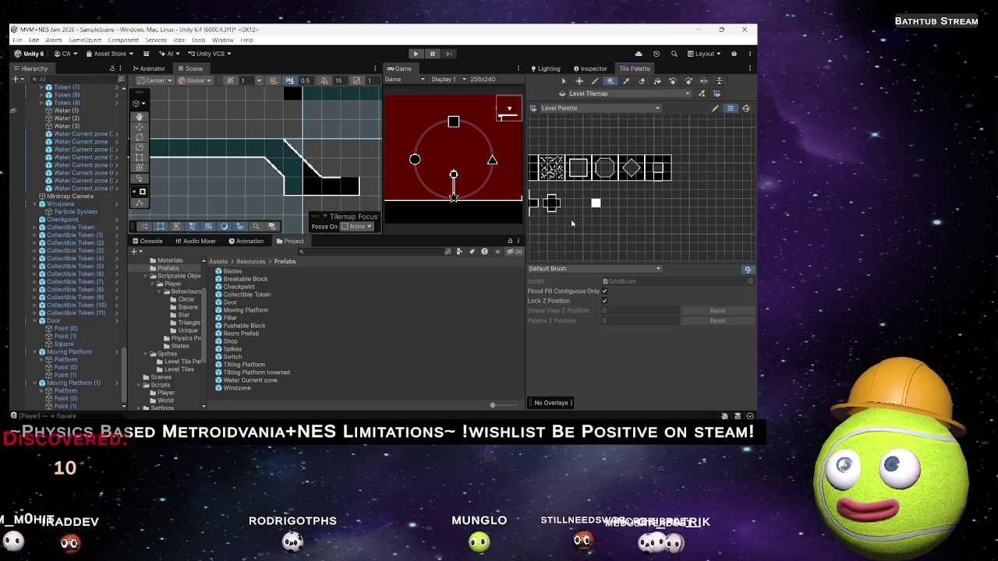
left_click_drag(569, 224, 596, 207)
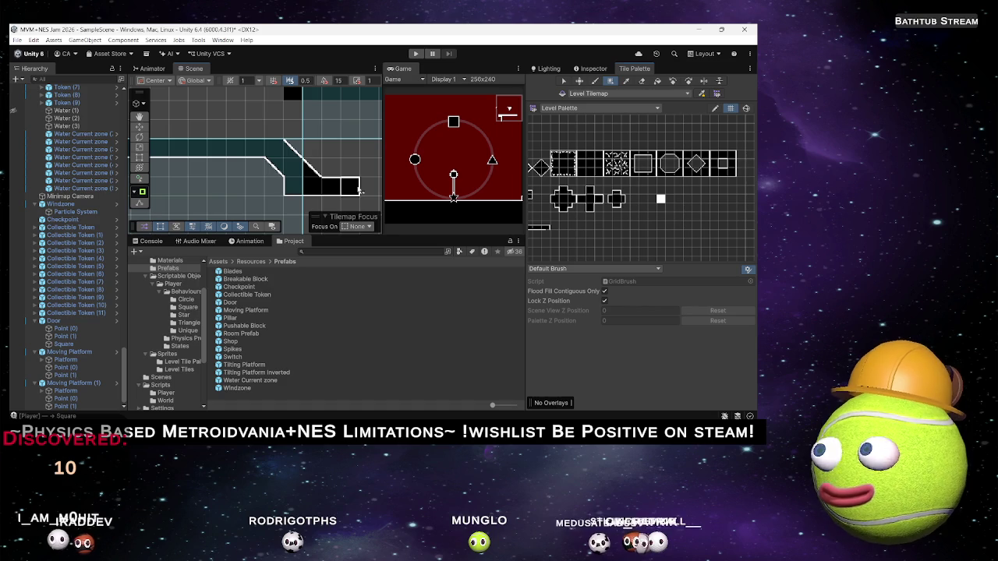
left_click_drag(284, 175, 316, 205)
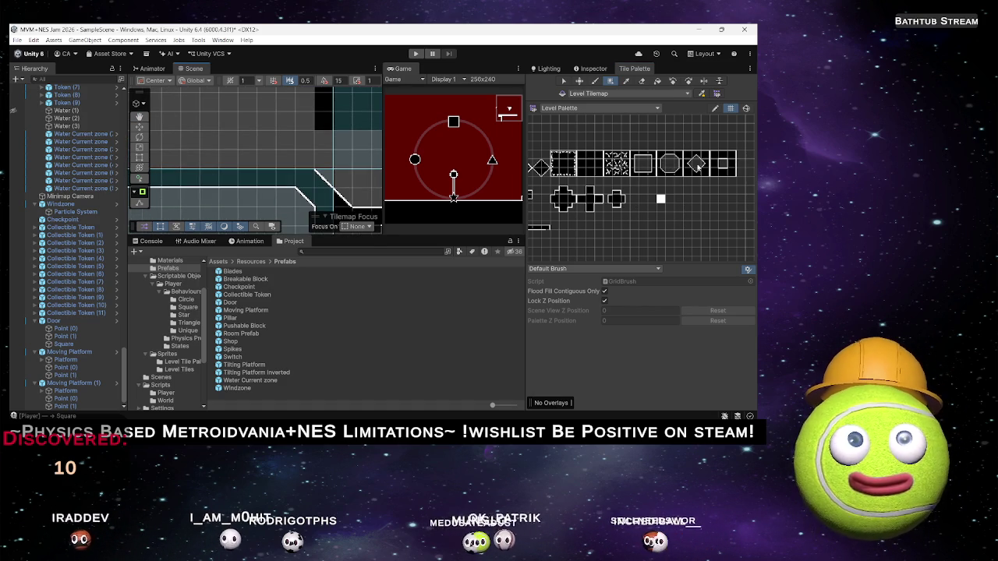
left_click_drag(587, 177, 630, 185)
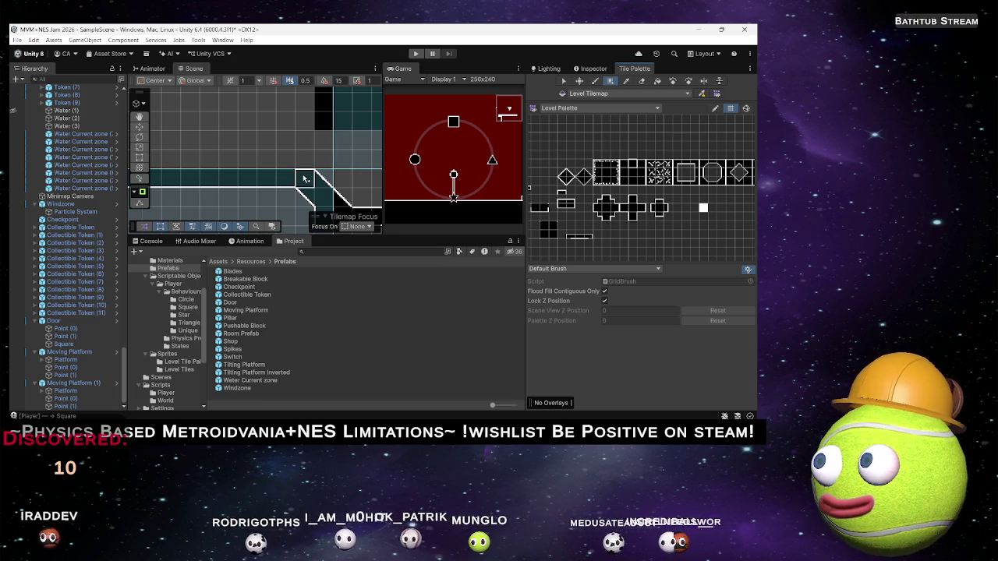
scroll(316, 167, "up", 1)
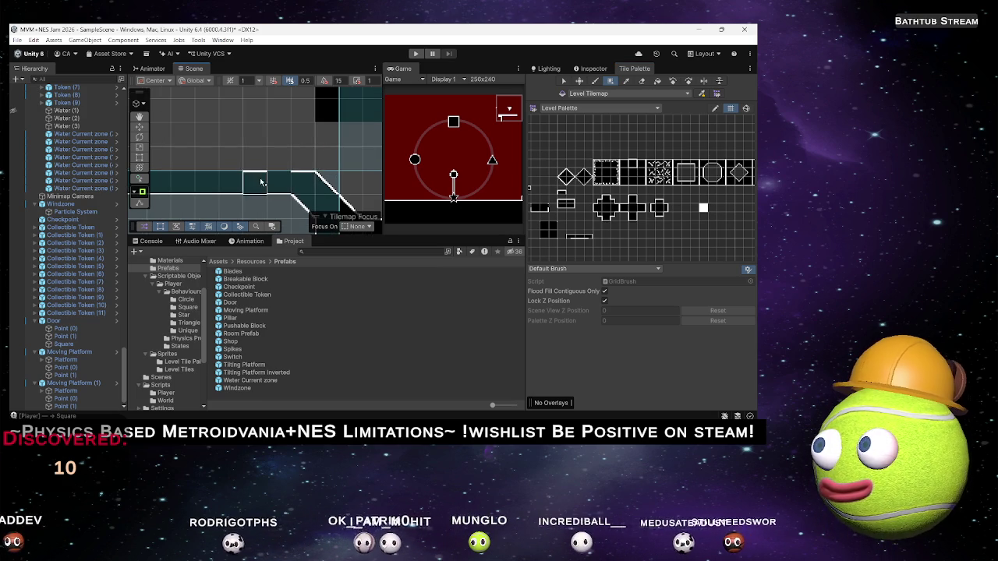
scroll(722, 188, "right", 2)
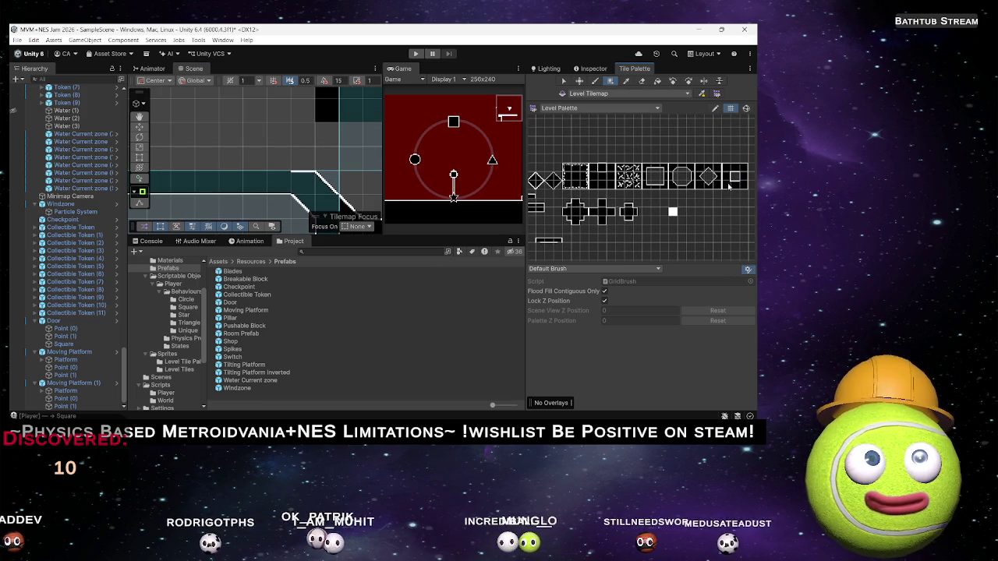
scroll(263, 179, "down", 2)
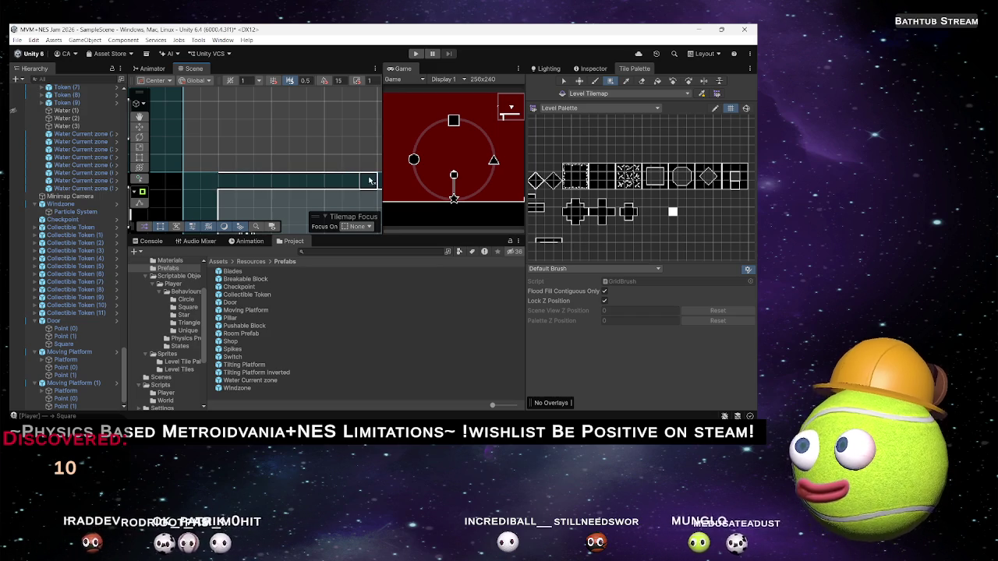
Step: Paint a vertical wall column down the teal area's left edge, then a horizontal row of black tiles by the pink room
left_click_drag(374, 180, 264, 180)
scroll(305, 203, "down", 3)
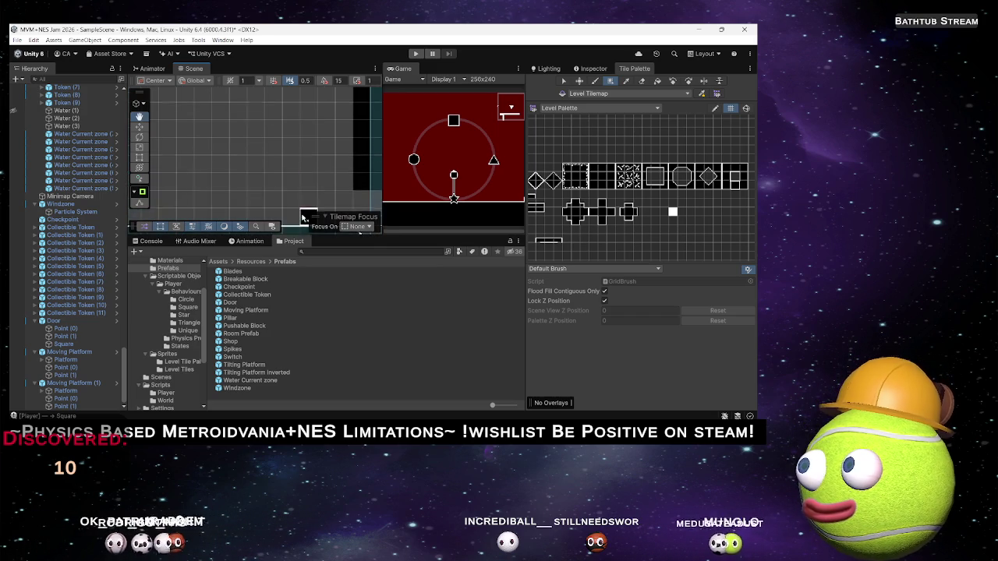
scroll(255, 177, "down", 2)
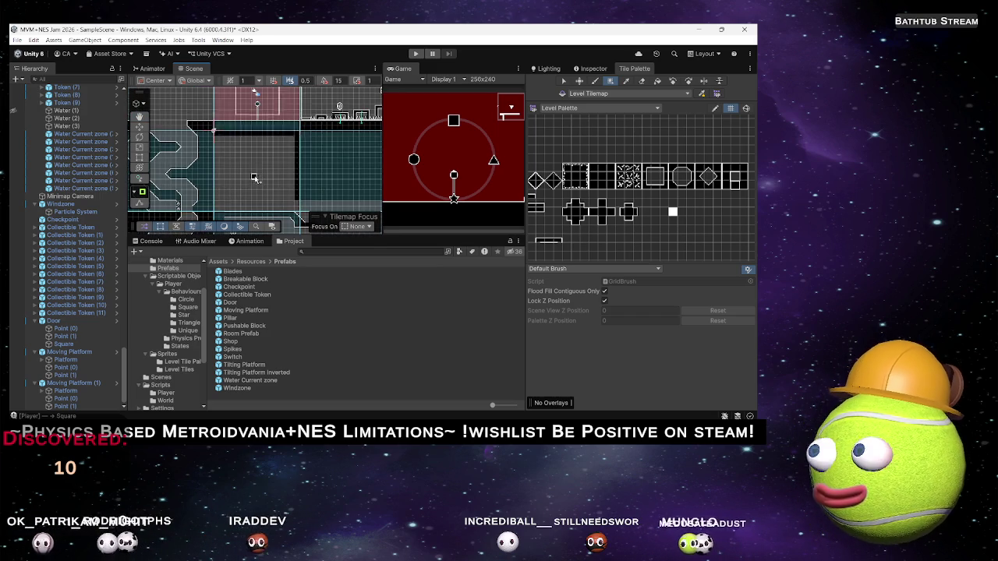
scroll(241, 148, "up", 2)
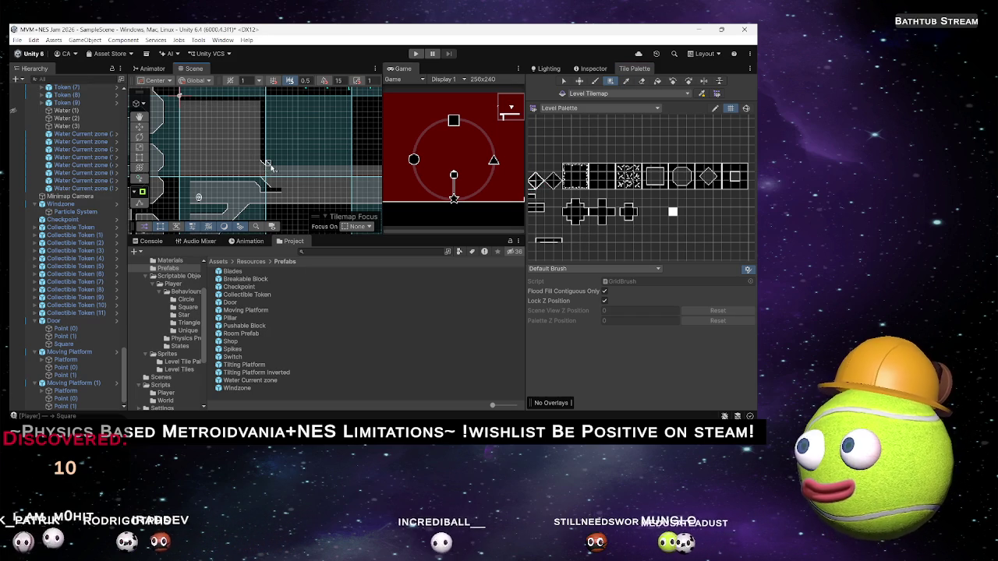
left_click_drag(304, 187, 278, 173)
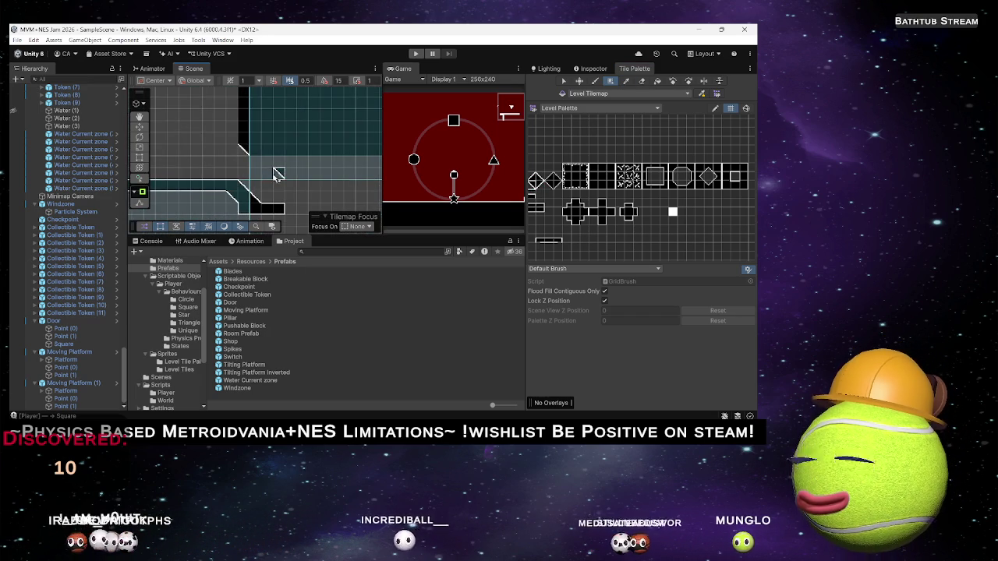
scroll(290, 161, "down", 3)
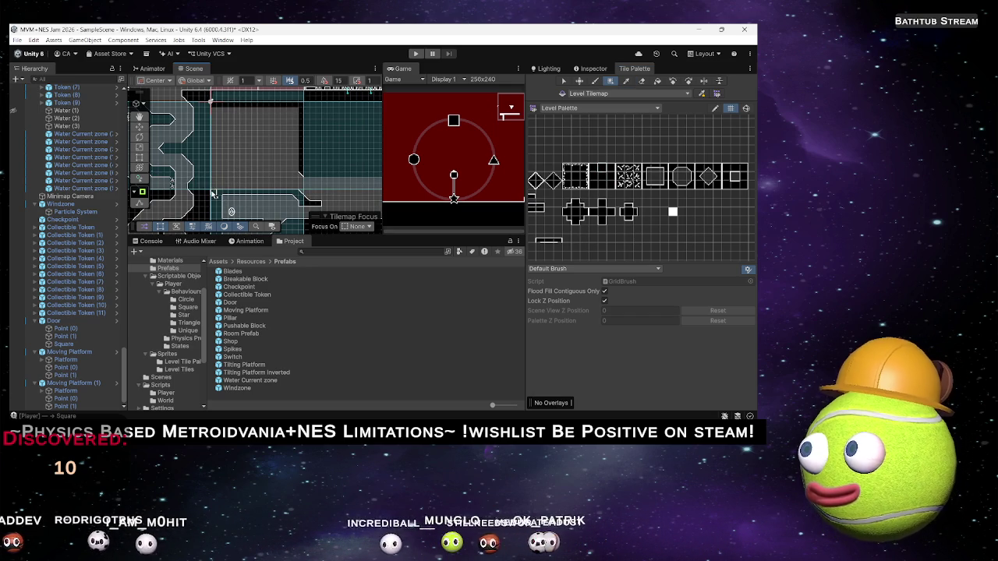
scroll(215, 193, "up", 3)
left_click_drag(282, 205, 291, 216)
left_click_drag(613, 179, 656, 195)
mouse_move(291, 216)
left_mouse_down()
mouse_move(240, 184)
mouse_move(225, 99)
left_mouse_up()
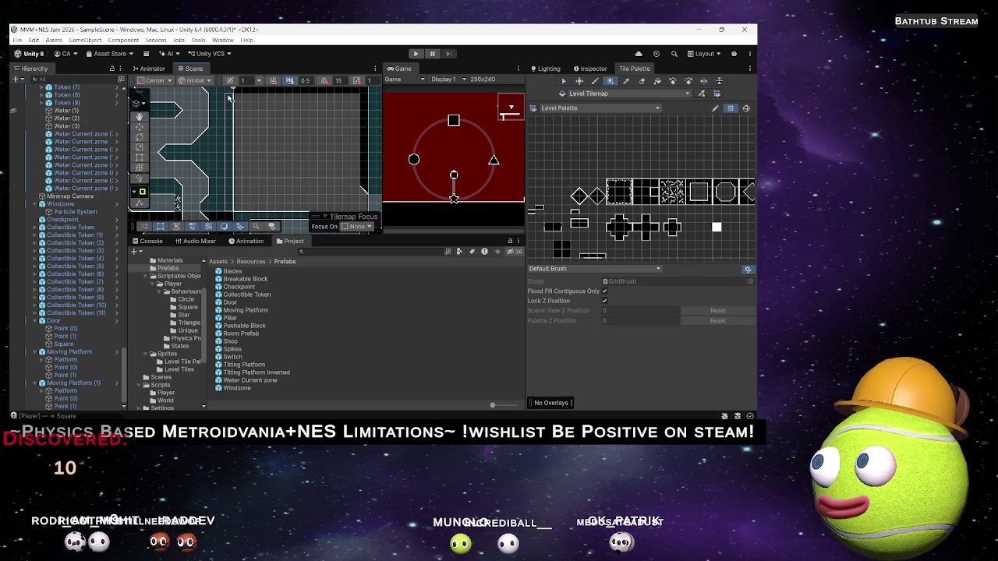
mouse_move(304, 120)
left_mouse_down()
mouse_move(251, 192)
mouse_move(327, 195)
mouse_move(232, 215)
mouse_move(261, 129)
left_mouse_up()
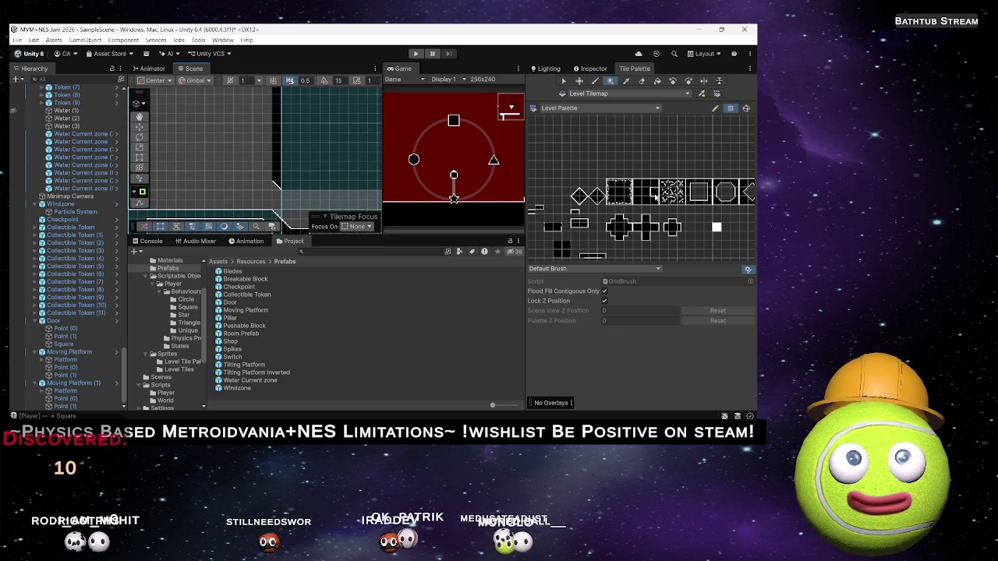
mouse_move(284, 178)
left_mouse_down()
mouse_move(283, 130)
mouse_move(279, 153)
left_mouse_up()
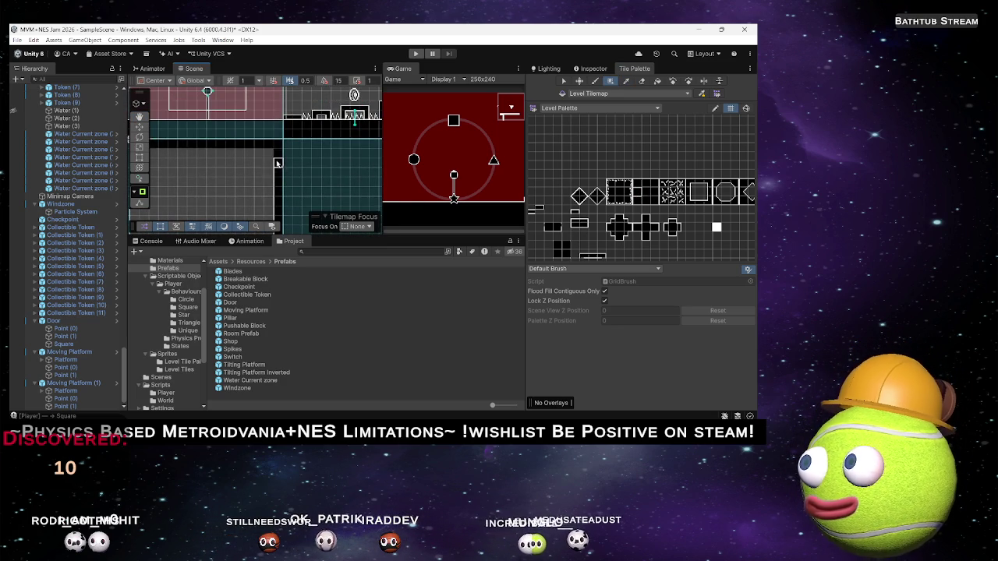
mouse_move(174, 171)
left_mouse_down()
mouse_move(310, 164)
mouse_move(259, 165)
left_mouse_up()
left_click_drag(234, 133, 378, 136)
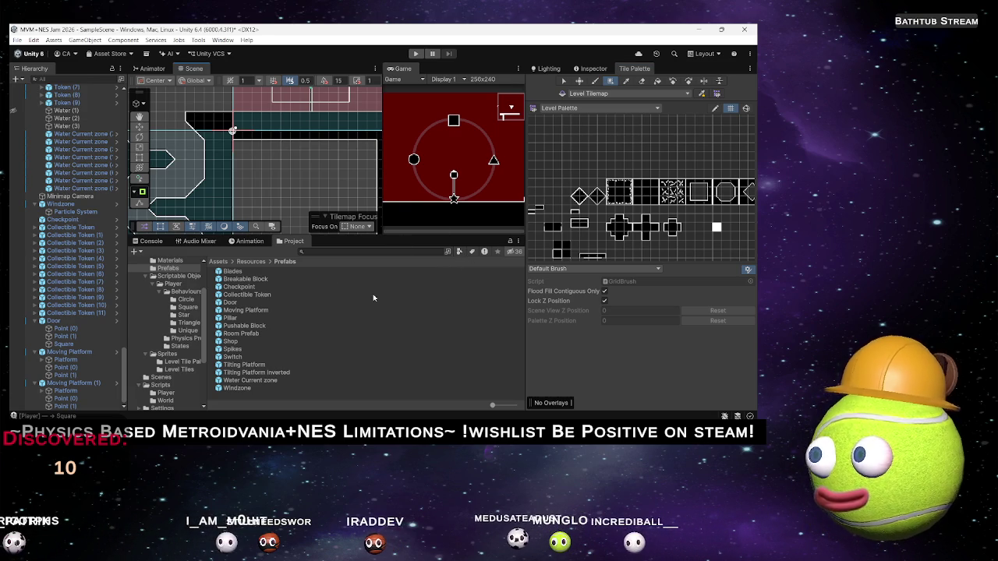
Step: Pick the solid black square tile in the Tile Palette as the active paint tile
left_click(563, 229)
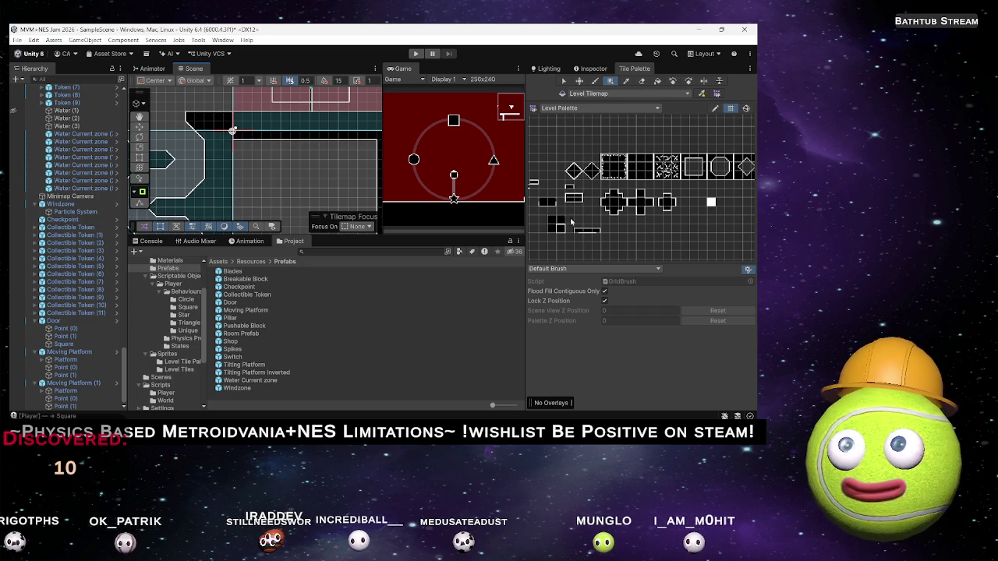
scroll(218, 164, "up", 5)
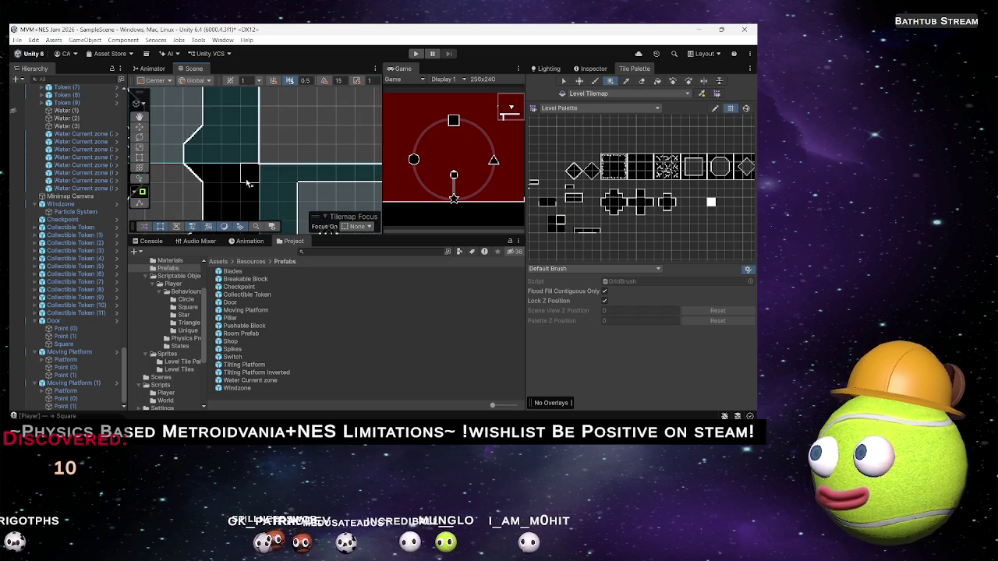
mouse_move(246, 178)
left_mouse_down()
mouse_move(279, 153)
mouse_move(225, 138)
mouse_move(251, 211)
left_mouse_up()
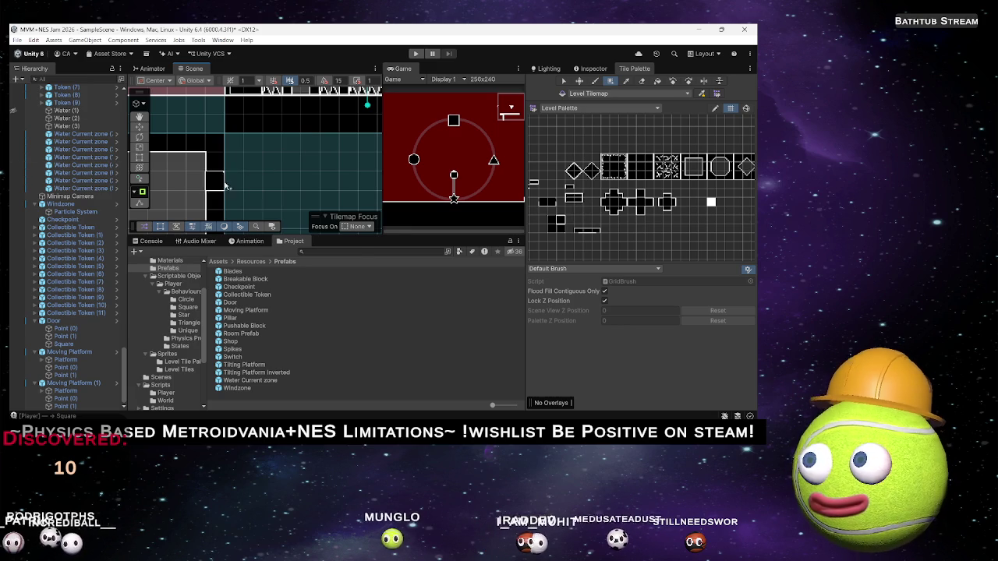
Step: Box-fill a long, one-tile-high ledge strip along the top of the grey corridor
scroll(226, 172, "down", 5)
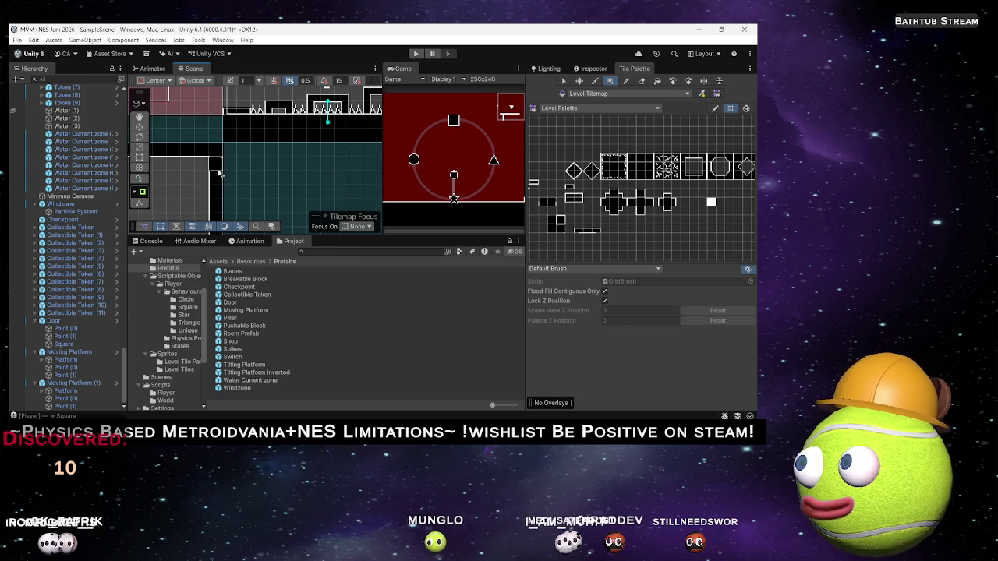
mouse_move(298, 143)
left_mouse_down()
mouse_move(270, 151)
mouse_move(266, 118)
left_mouse_up()
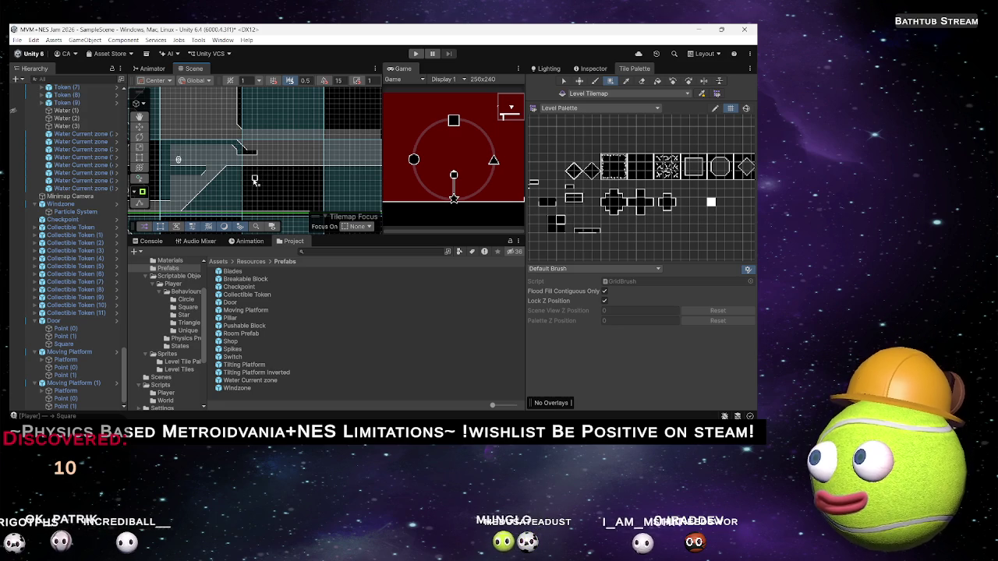
scroll(258, 164, "up", 3)
mouse_move(256, 162)
left_mouse_down()
mouse_move(311, 176)
mouse_move(249, 127)
mouse_move(282, 139)
mouse_move(223, 156)
mouse_move(294, 169)
mouse_move(278, 170)
left_mouse_up()
scroll(282, 139, "up", 1)
scroll(282, 139, "down", 2)
scroll(274, 144, "down", 2)
scroll(253, 168, "up", 2)
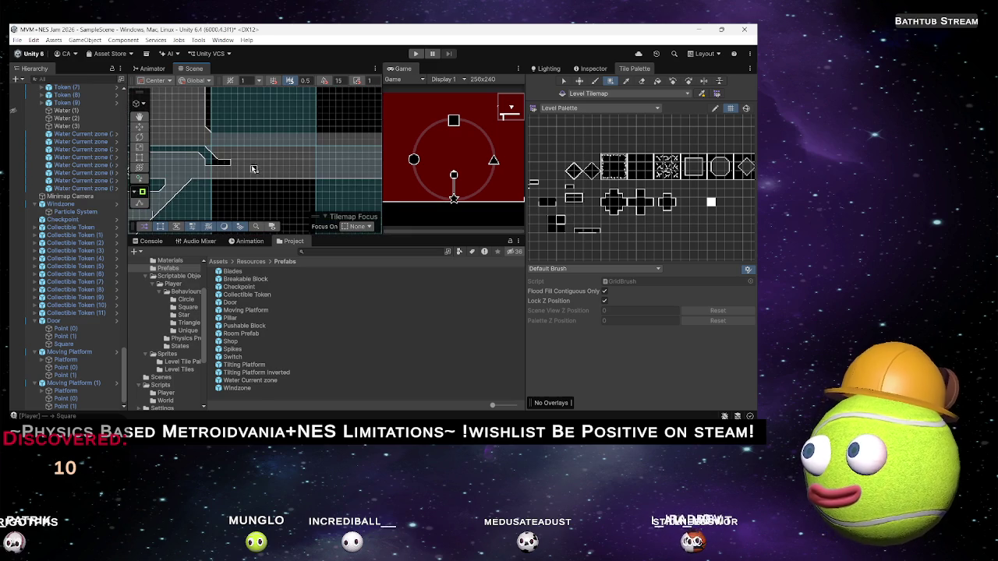
scroll(195, 139, "up", 2)
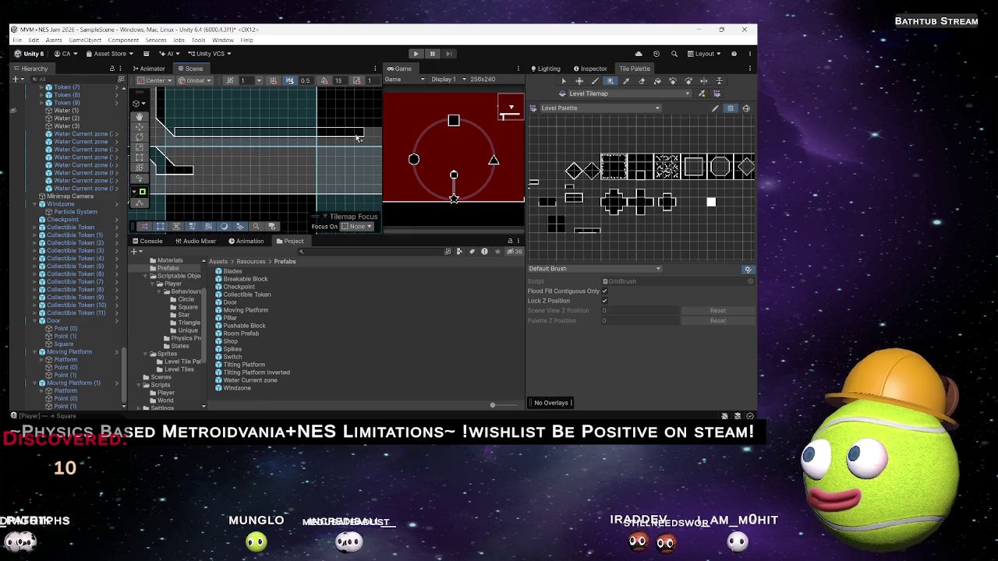
scroll(265, 138, "up", 2)
mouse_move(257, 136)
left_mouse_down()
mouse_move(328, 139)
mouse_move(245, 159)
mouse_move(375, 160)
mouse_move(261, 157)
left_mouse_up()
mouse_move(370, 158)
left_mouse_down()
mouse_move(234, 156)
mouse_move(251, 168)
left_mouse_up()
scroll(246, 165, "up", 3)
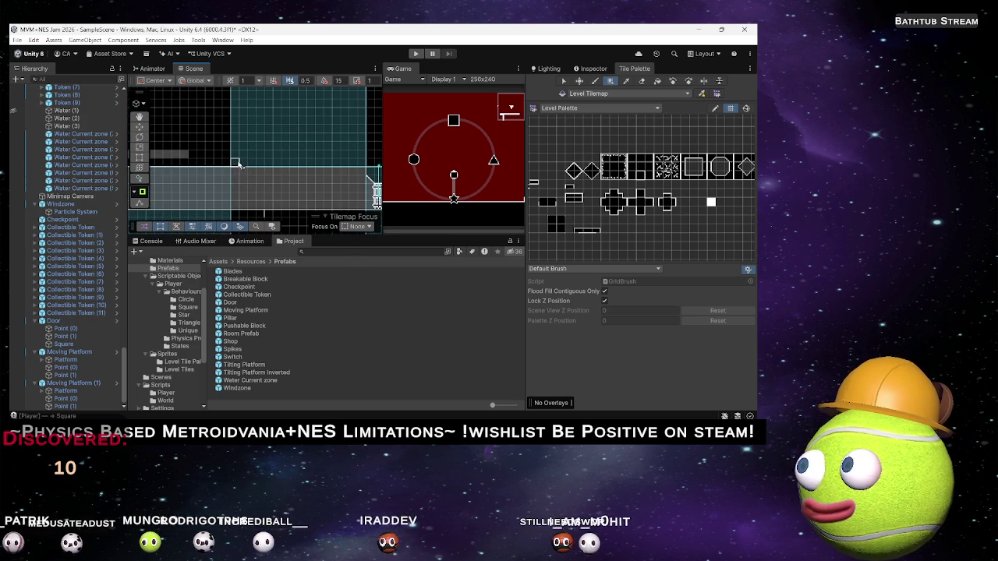
Step: Place one more slope tile at the top of the teal block's diagonal ramp
mouse_move(351, 165)
left_mouse_down()
mouse_move(251, 181)
mouse_move(257, 187)
left_mouse_up()
scroll(265, 195, "up", 3)
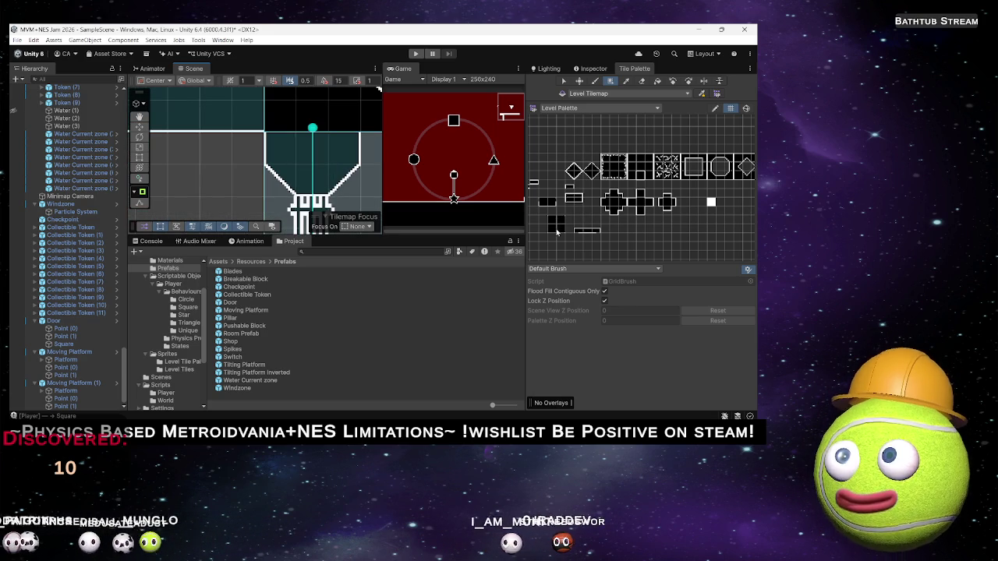
left_click_drag(378, 181, 282, 215)
scroll(339, 202, "down", 1)
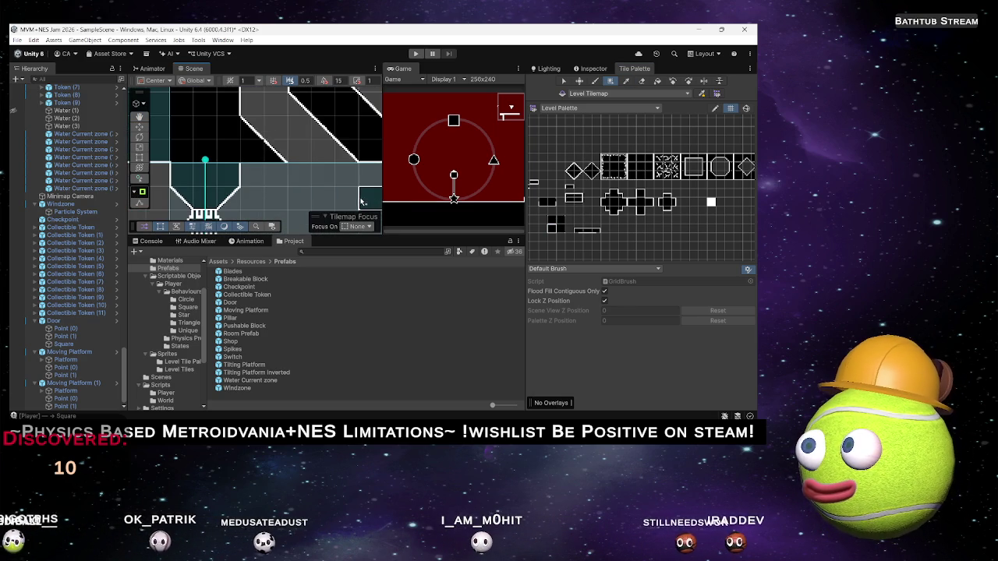
left_click(273, 175)
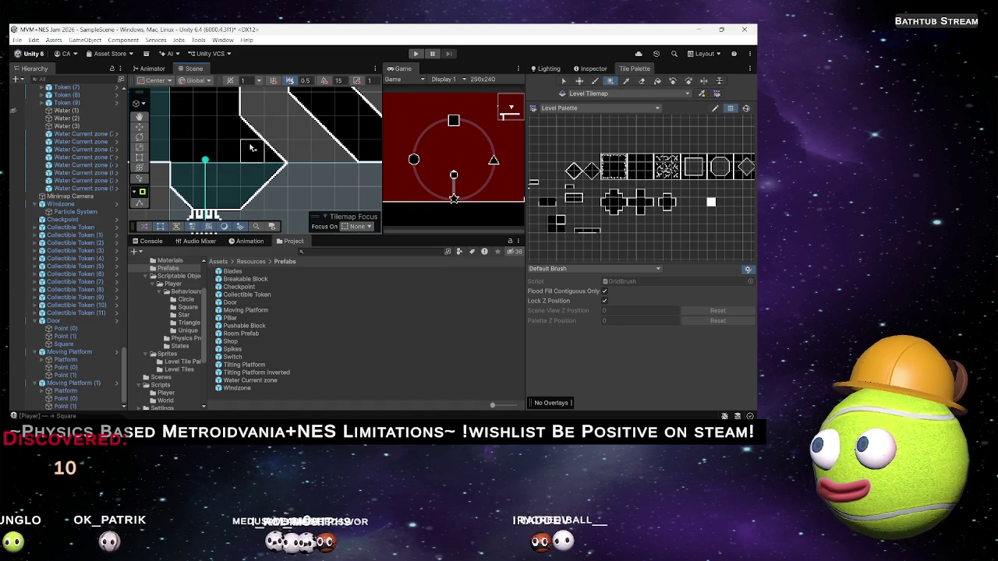
key("Left")
key("Up")
left_click_drag(199, 160, 278, 144)
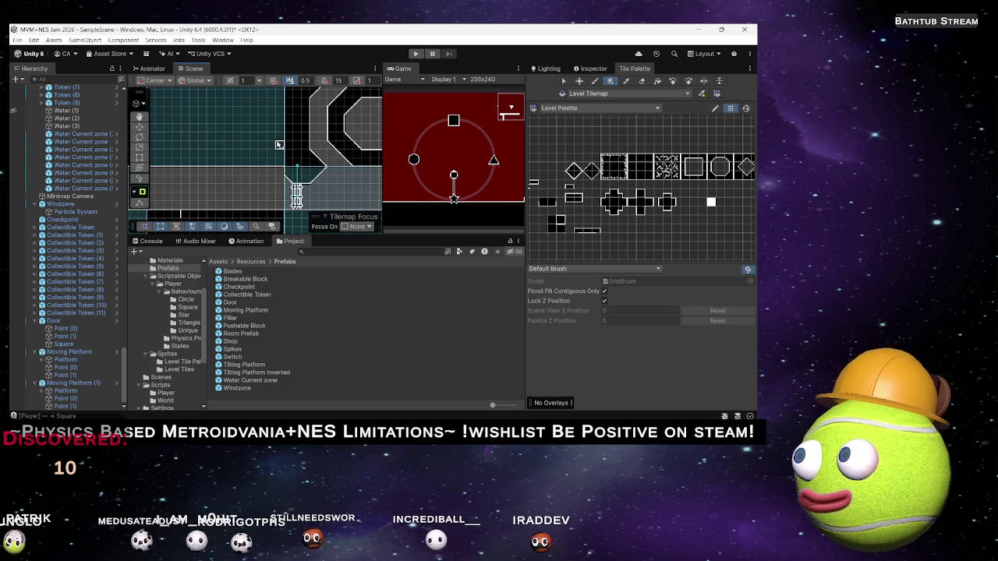
scroll(278, 145, "up", 3)
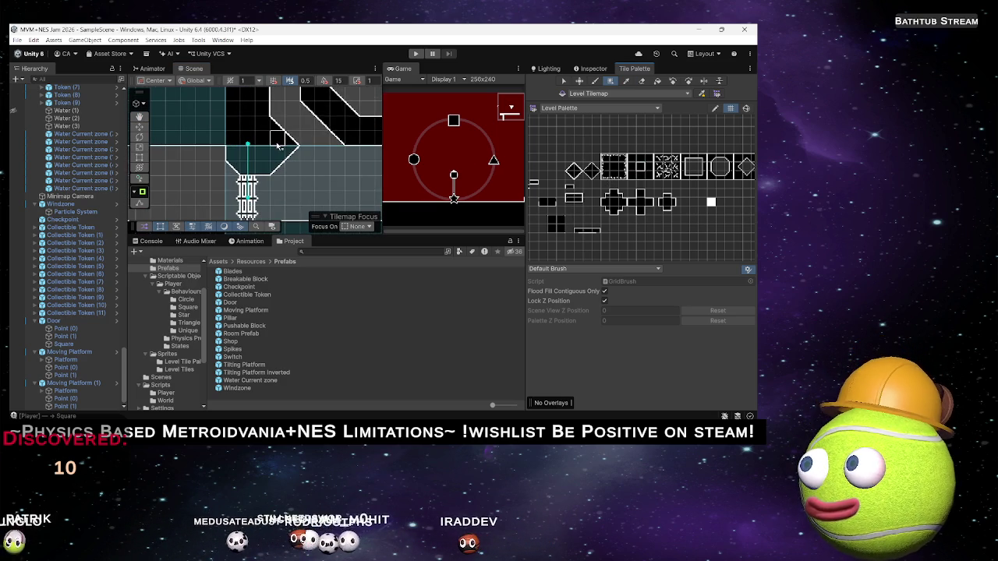
left_click_drag(335, 168, 305, 169)
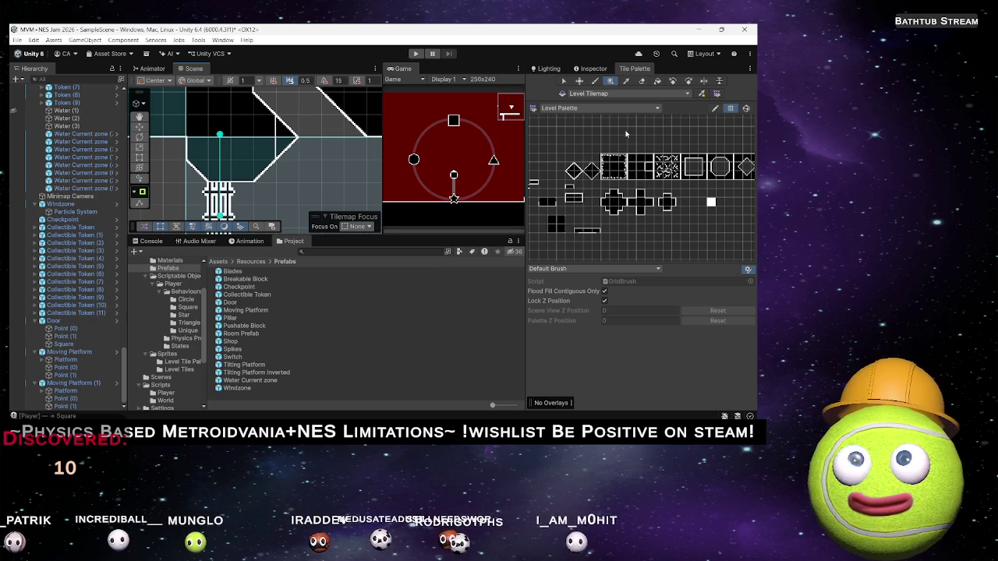
Step: Erase the run of diagonal slope tiles with the Eraser (D)
key("d")
mouse_move(320, 125)
left_mouse_down()
mouse_move(288, 129)
mouse_move(289, 148)
mouse_move(273, 160)
left_mouse_up()
scroll(272, 161, "down", 3)
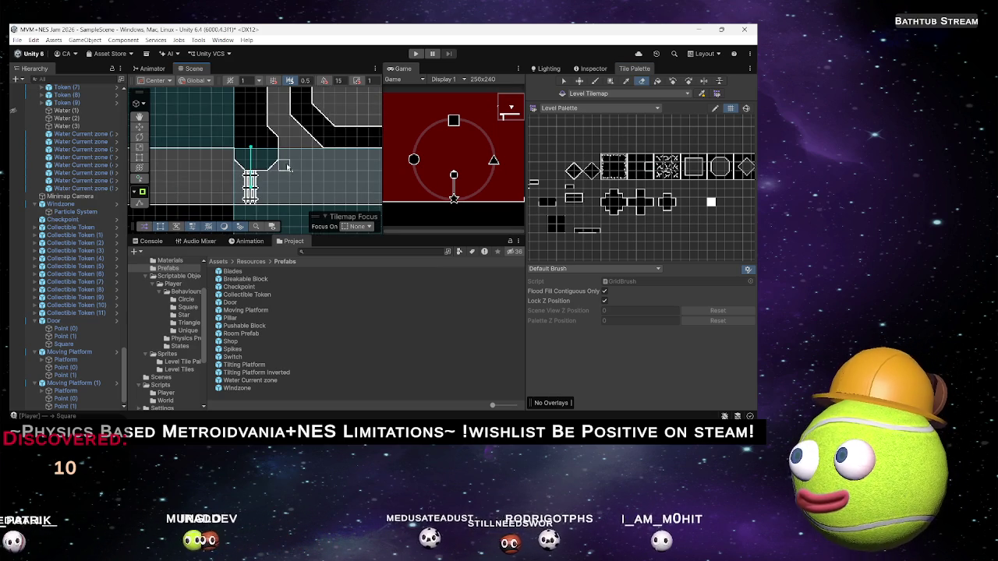
scroll(234, 168, "up", 4)
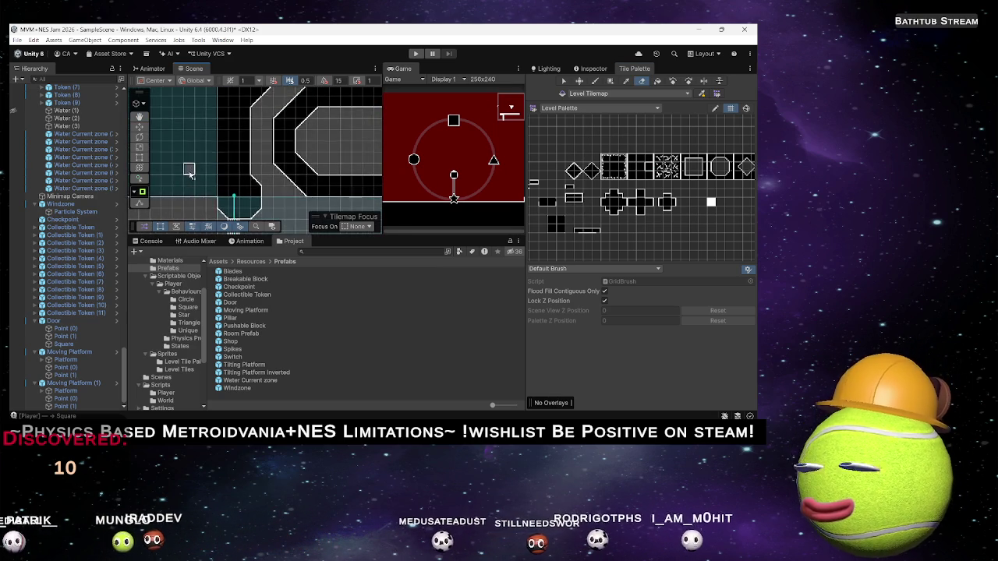
scroll(263, 181, "down", 5)
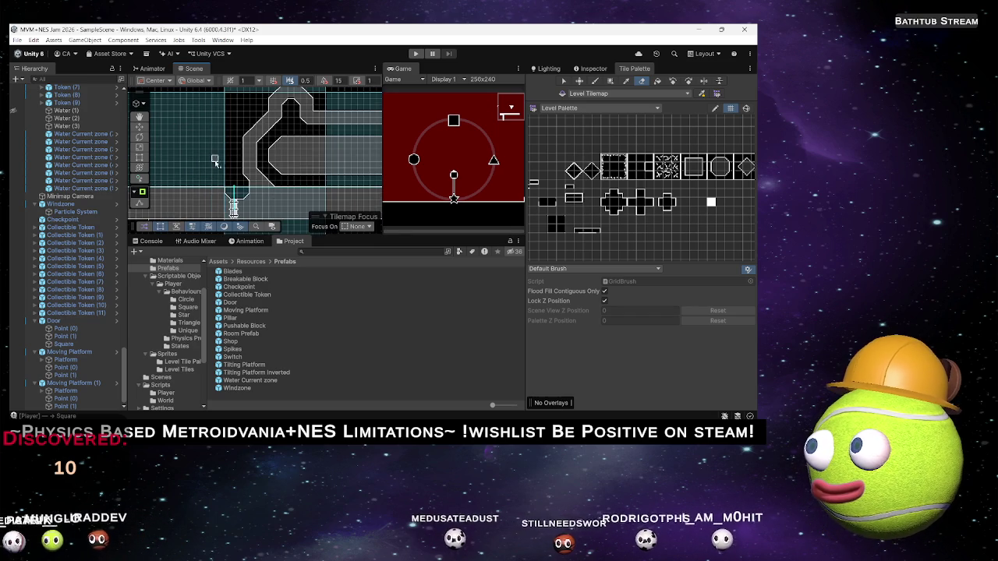
scroll(212, 185, "up", 3)
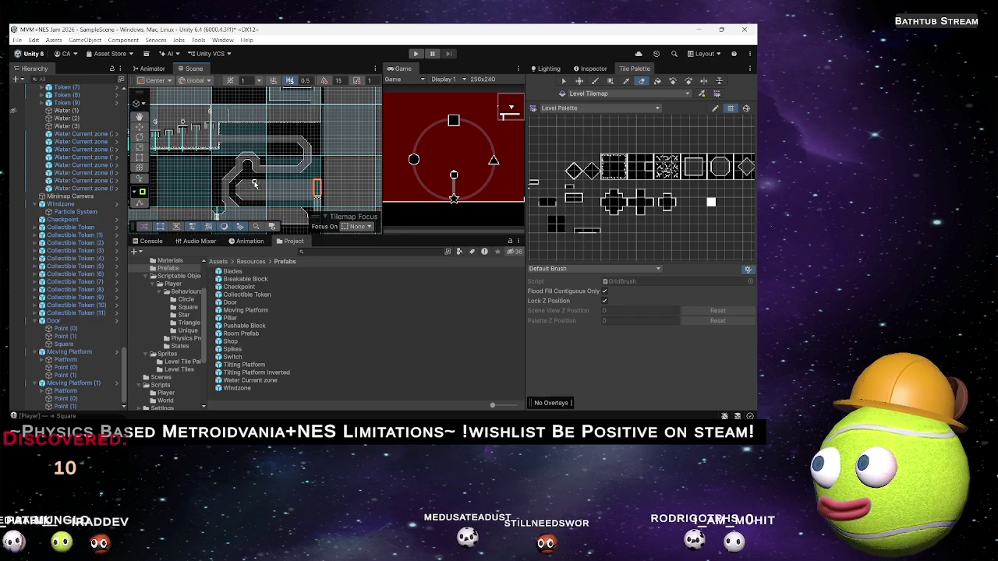
scroll(262, 168, "up", 2)
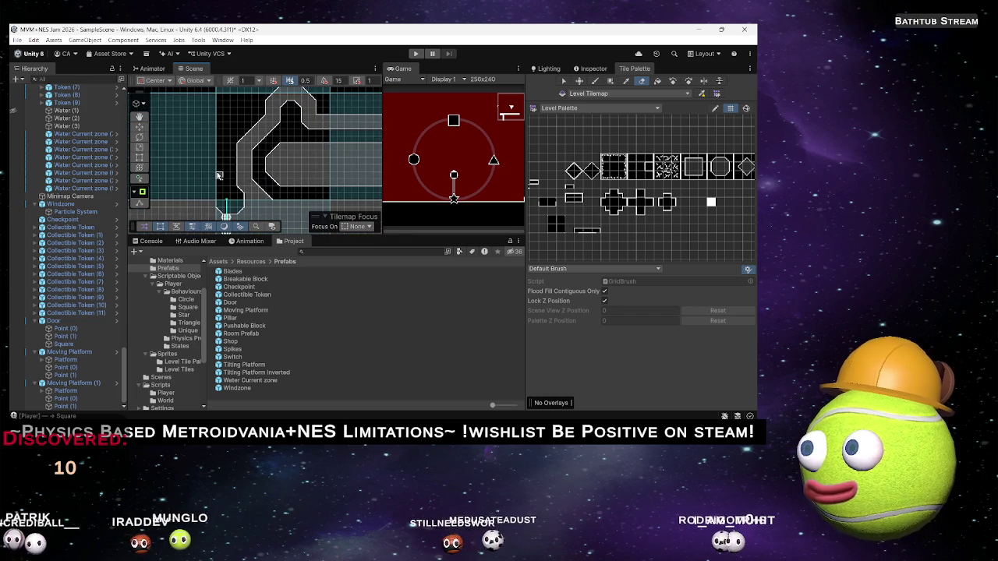
scroll(255, 178, "up", 3)
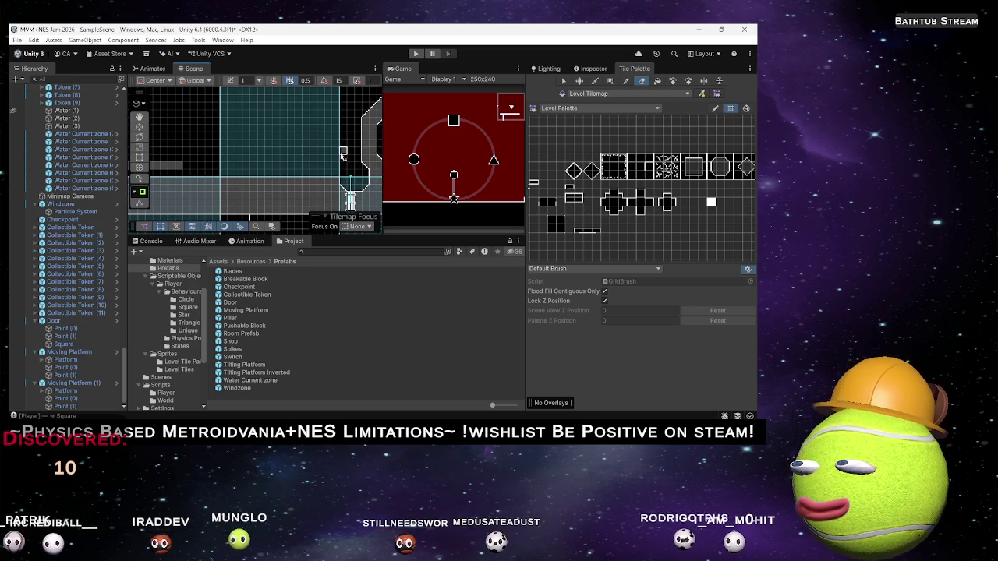
mouse_move(328, 152)
left_mouse_down()
mouse_move(283, 189)
mouse_move(328, 163)
mouse_move(258, 160)
mouse_move(269, 164)
left_mouse_up()
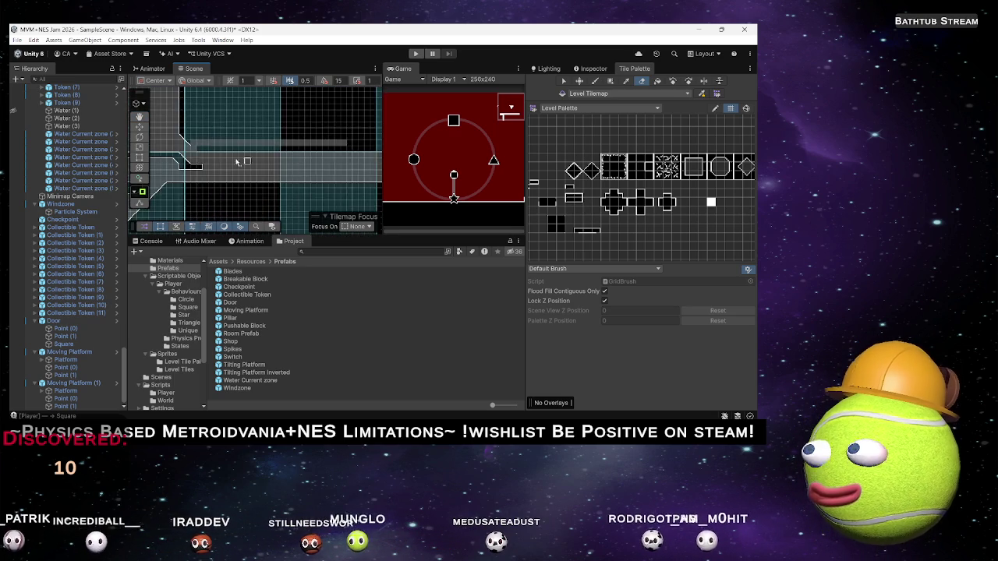
scroll(270, 164, "up", 3)
Step: Return to the Paintbrush (B) and pan along the corridor toward the grid boundary
key("b")
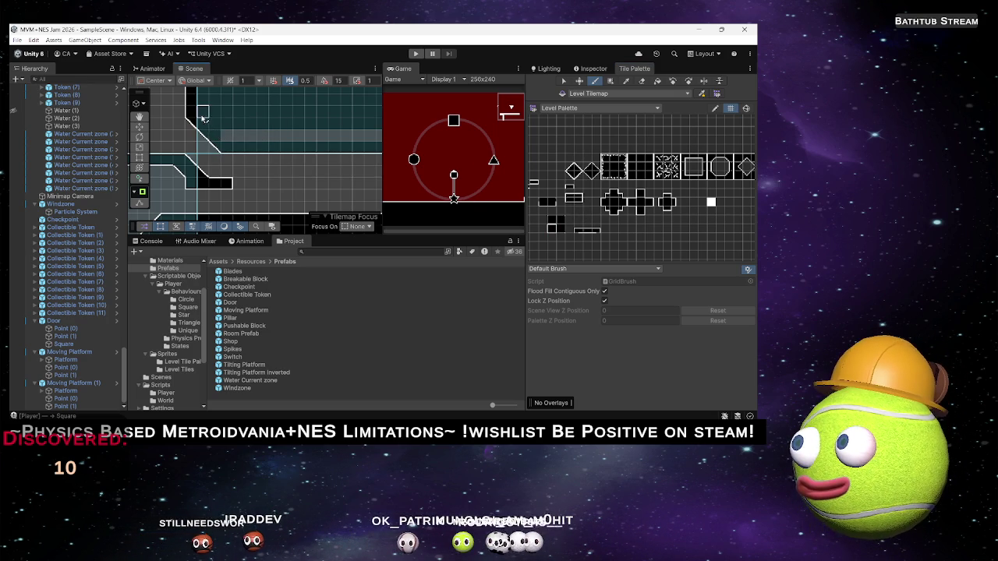
left_click_drag(238, 144, 128, 156)
key("Left")
key("Left")
key("Left")
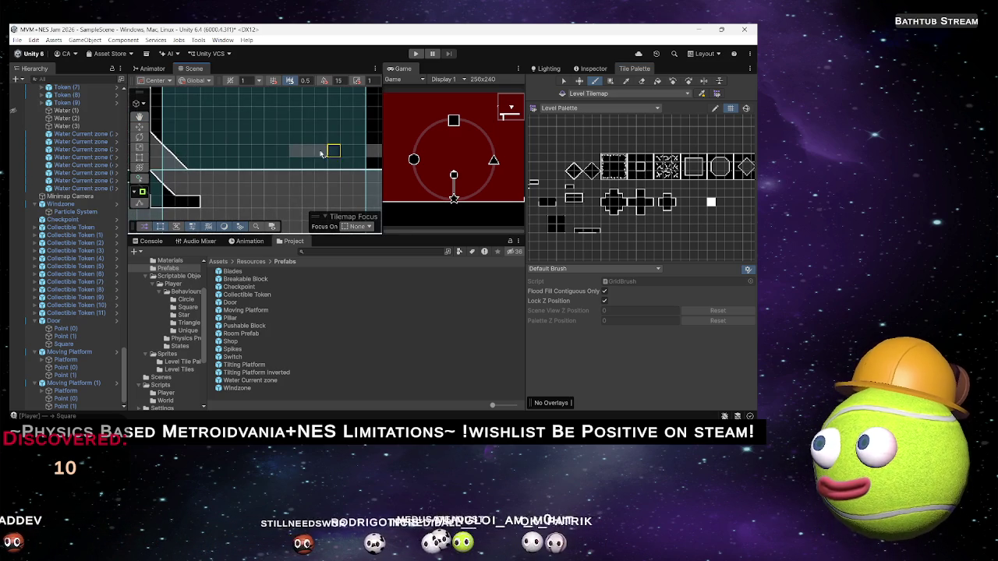
left_click_drag(315, 150, 232, 153)
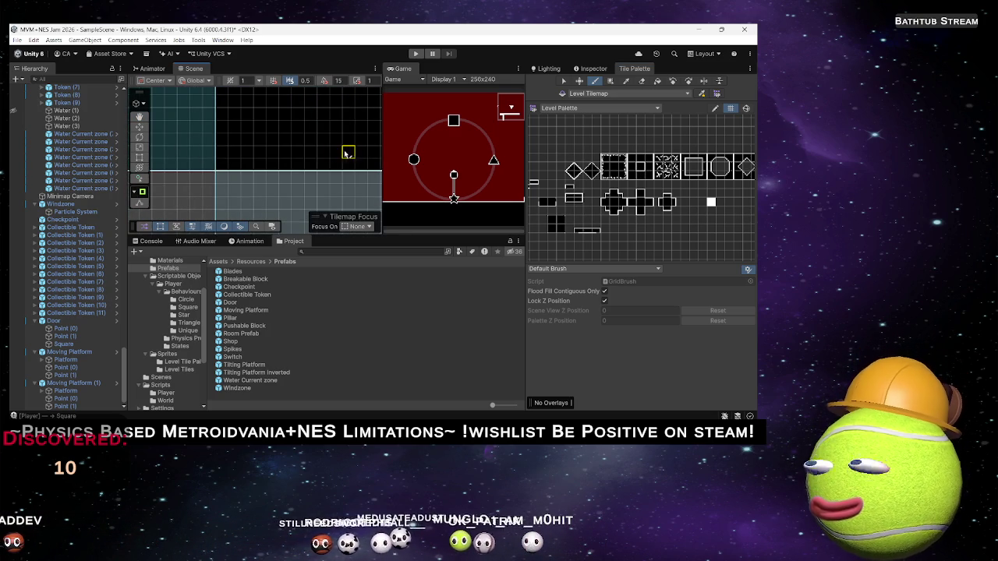
scroll(307, 143, "up", 3)
left_click_drag(308, 145, 248, 143)
scroll(329, 152, "up", 5)
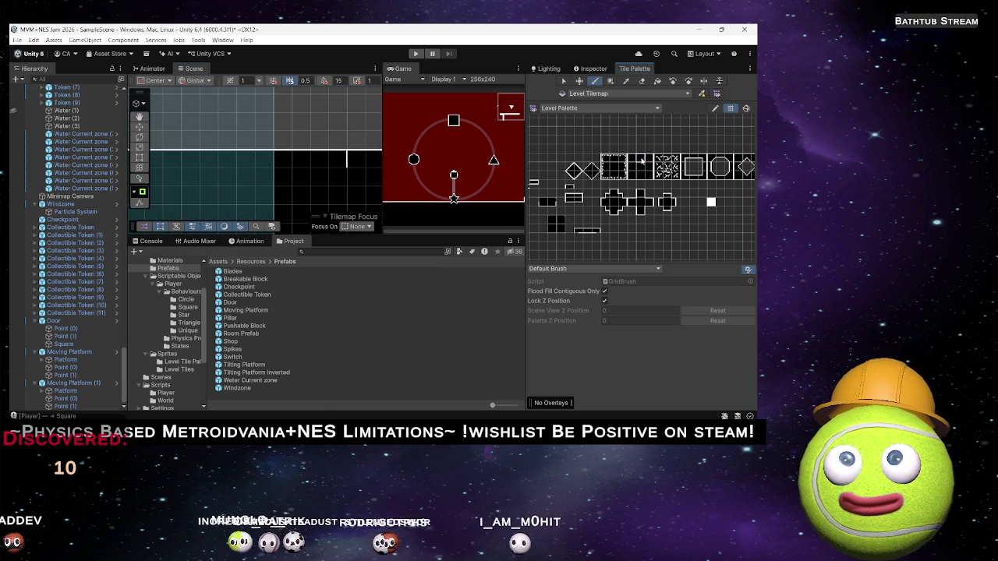
scroll(296, 178, "down", 8)
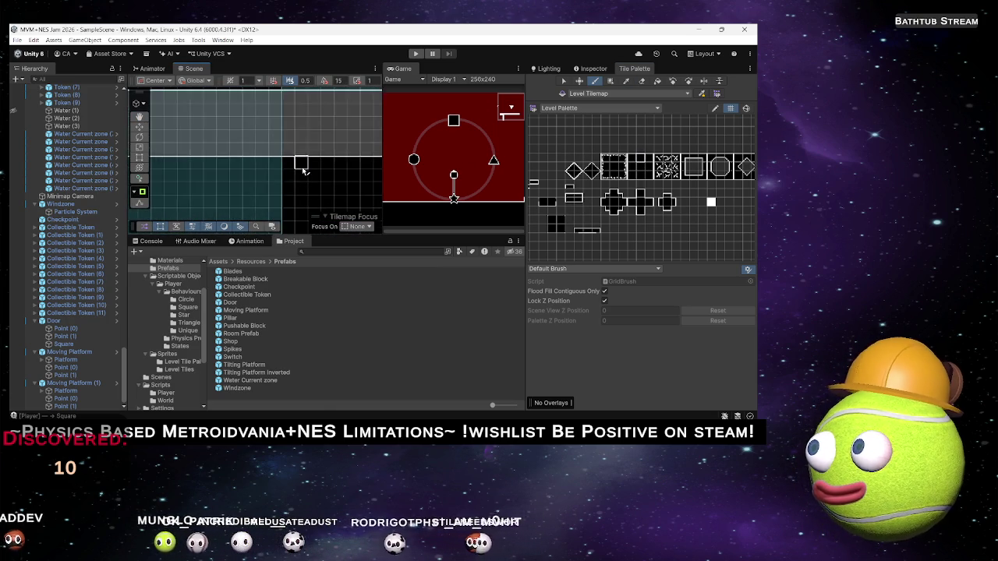
scroll(320, 167, "up", 4)
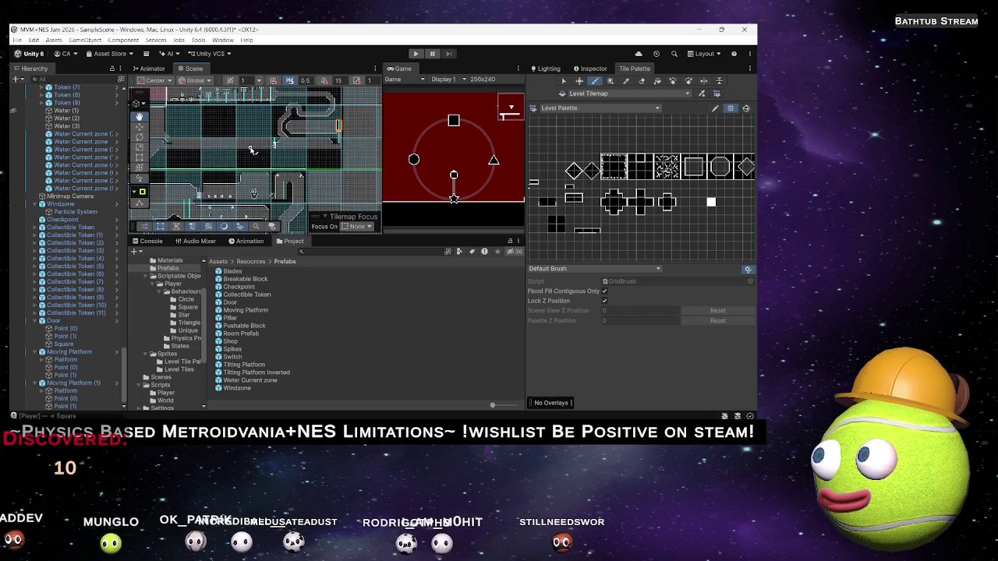
Step: Zoom around the level to inspect the rooms, ending over the empty grid above the sloped wall
scroll(324, 169, "down", 4)
scroll(327, 167, "up", 5)
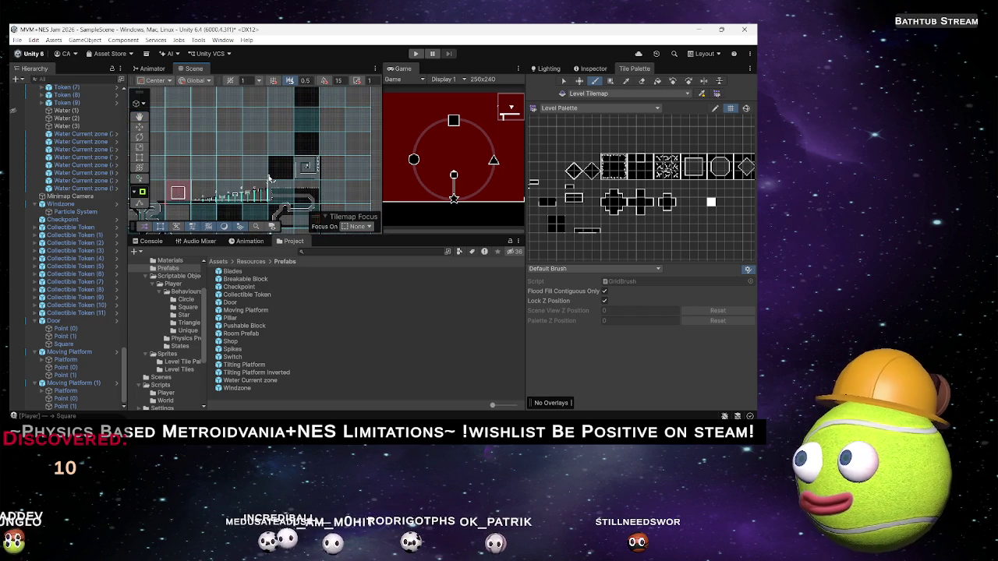
scroll(271, 184, "down", 5)
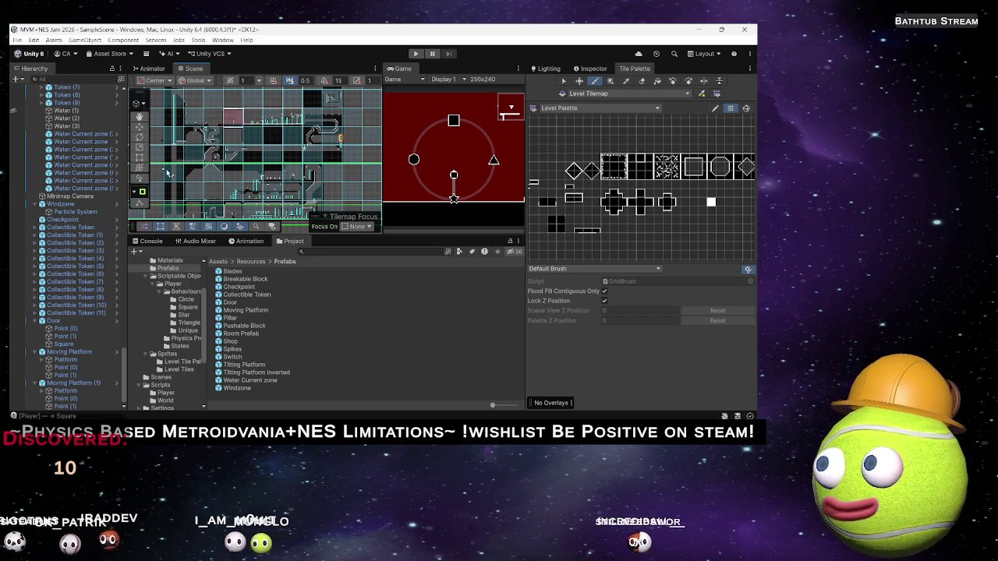
scroll(264, 135, "down", 5)
scroll(265, 135, "up", 6)
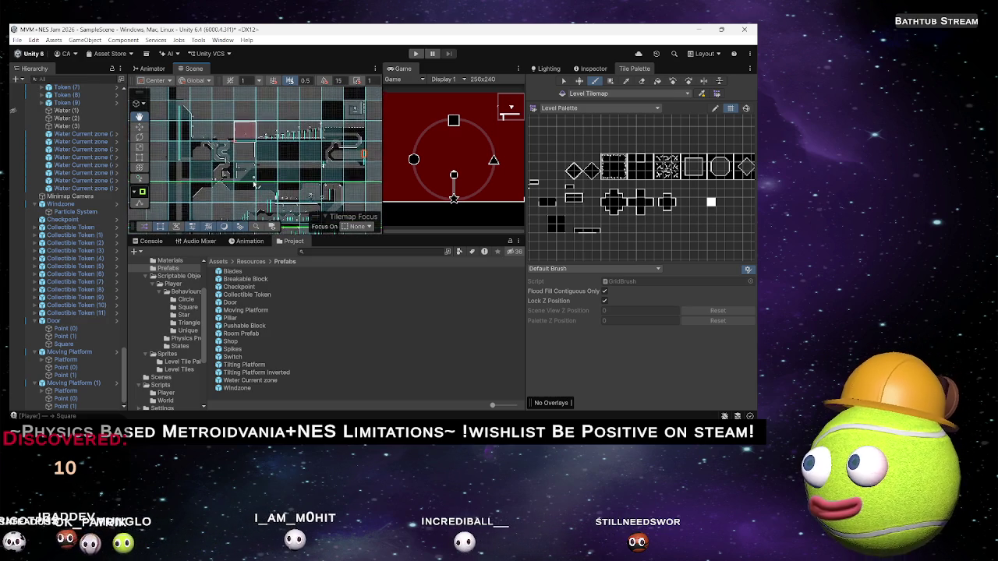
scroll(257, 175, "up", 3)
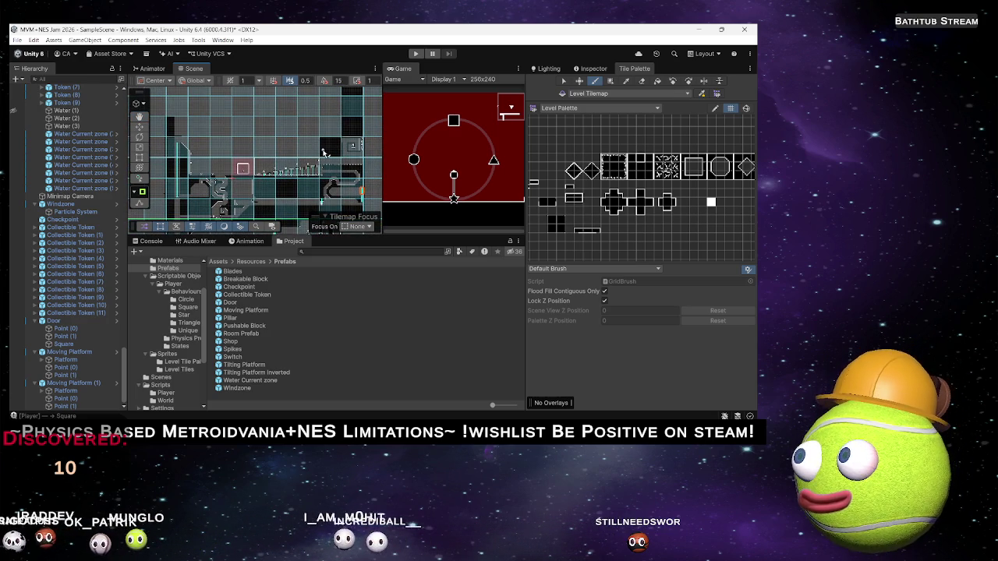
scroll(322, 148, "up", 5)
scroll(297, 153, "up", 4)
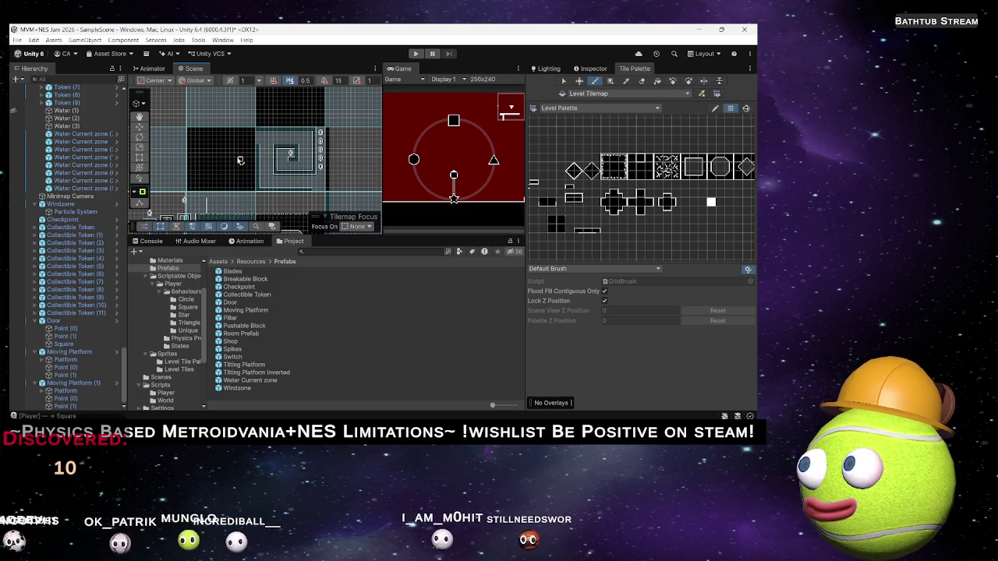
scroll(257, 168, "down", 5)
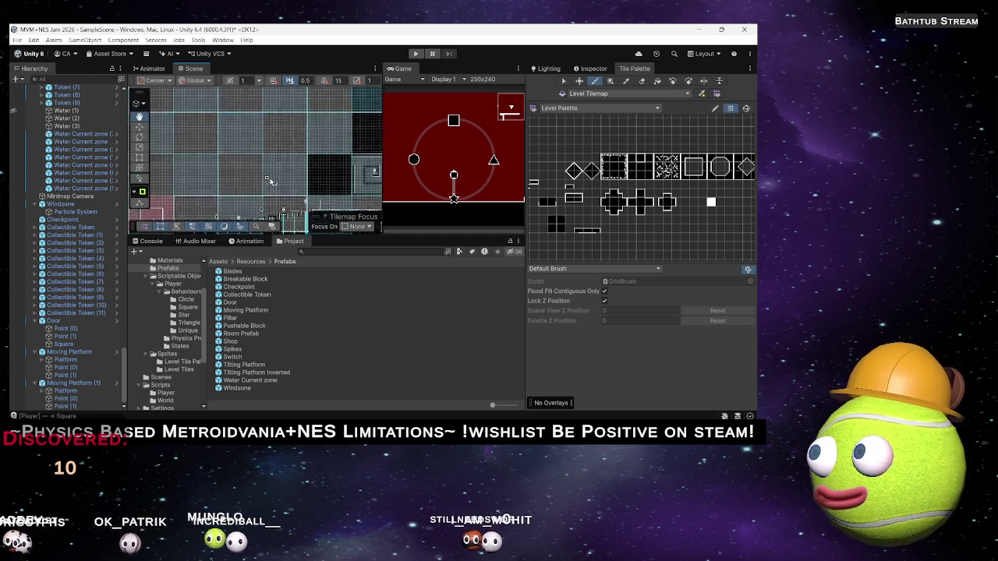
scroll(258, 175, "up", 3)
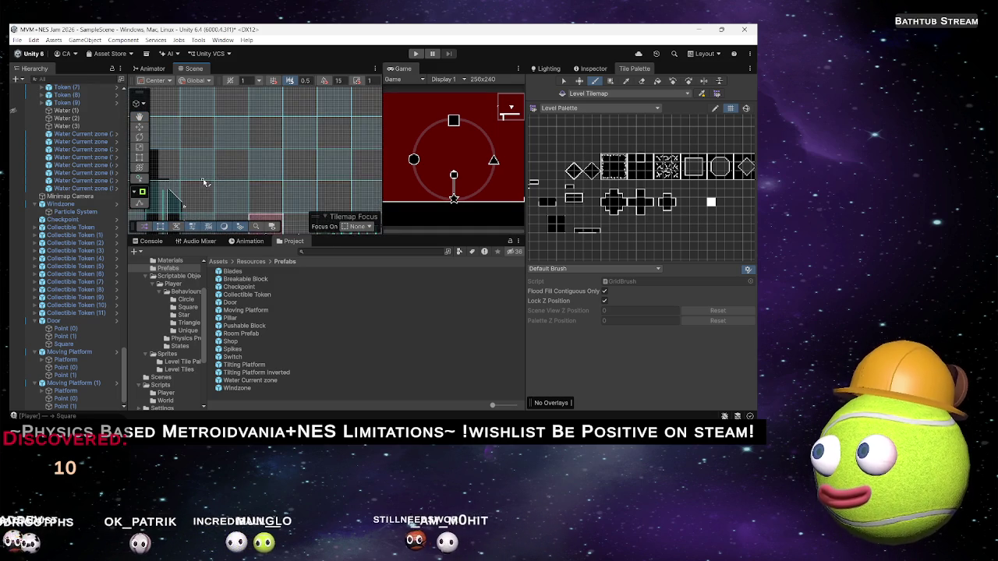
scroll(223, 166, "down", 2)
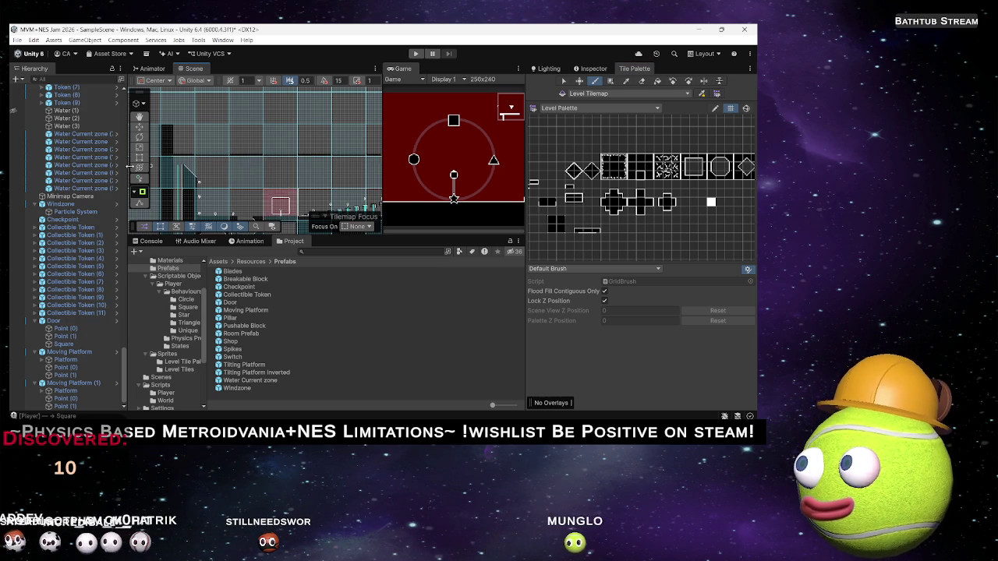
scroll(173, 165, "up", 5)
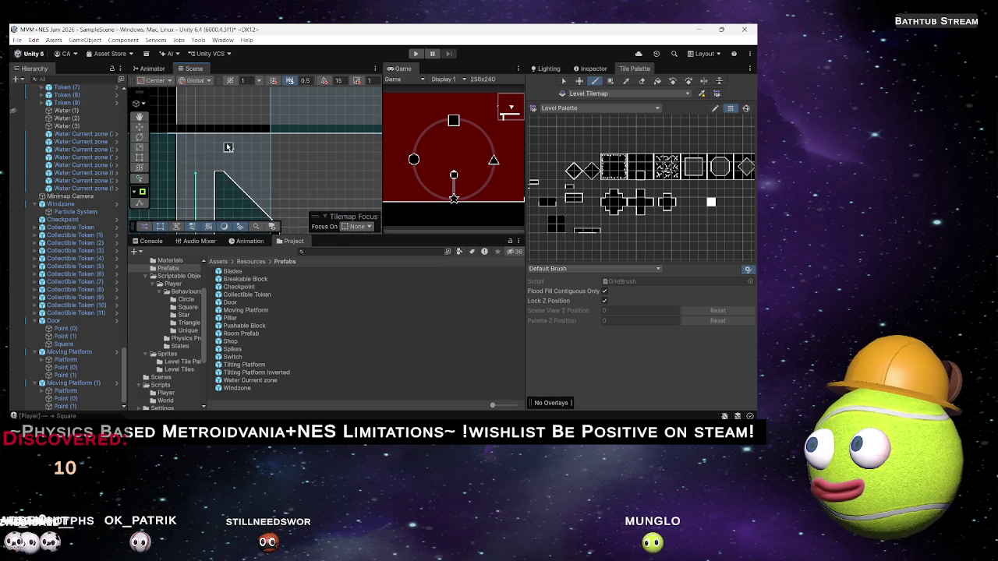
scroll(226, 146, "down", 8)
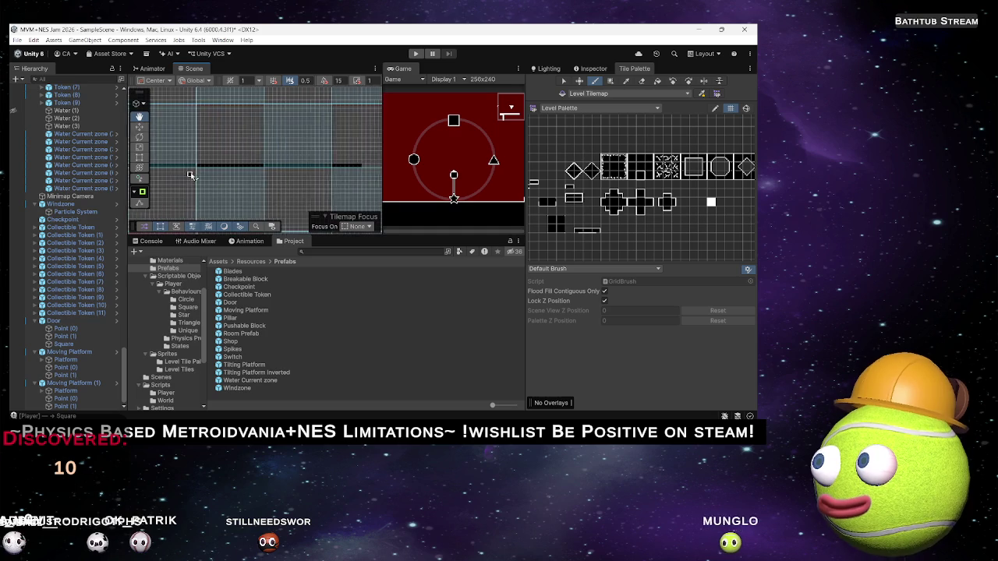
Step: Zoom in until the diagonal slope where the black tile band steps down fills the view
scroll(252, 177, "up", 3)
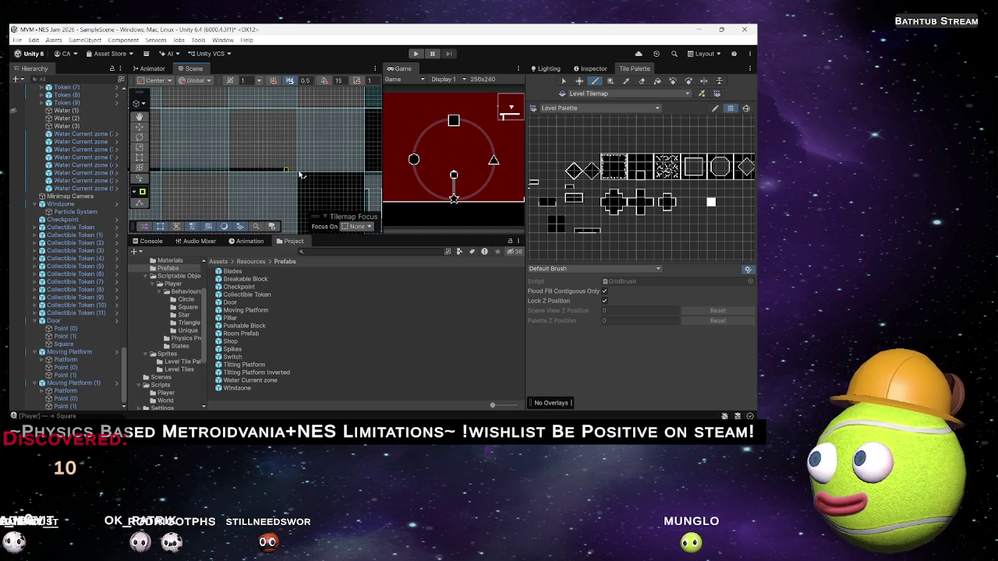
scroll(319, 188, "up", 1)
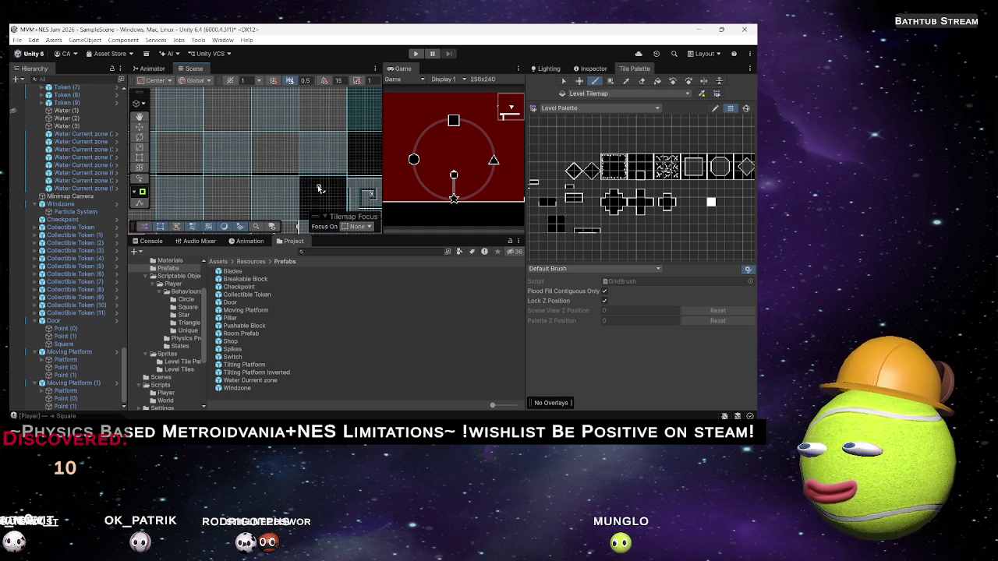
scroll(319, 188, "up", 3)
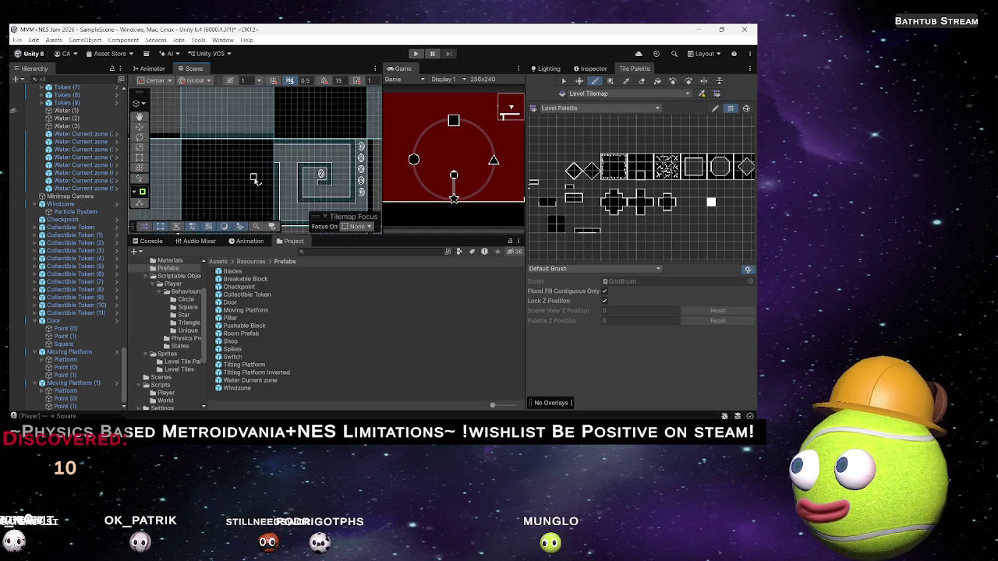
scroll(254, 182, "up", 3)
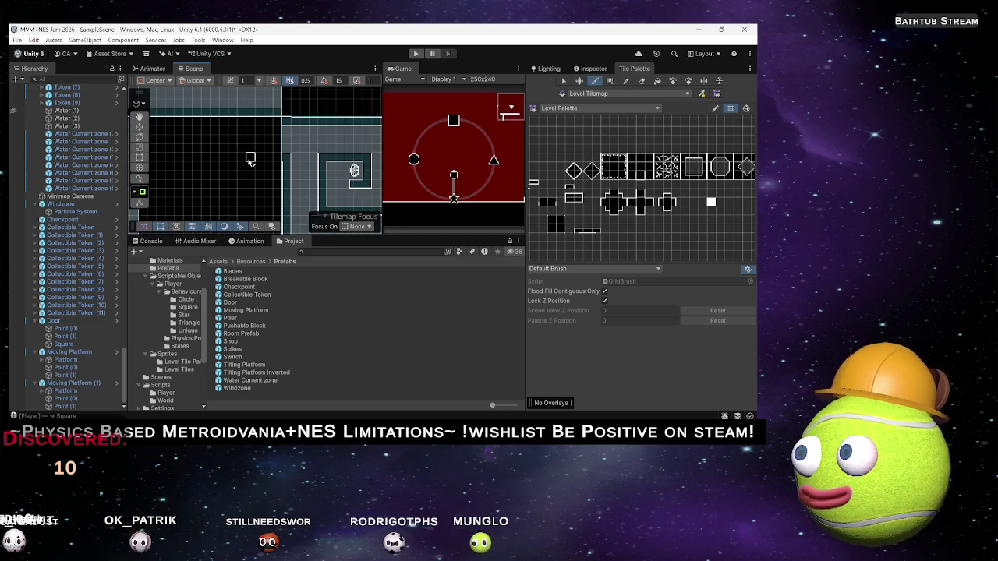
scroll(250, 159, "down", 3)
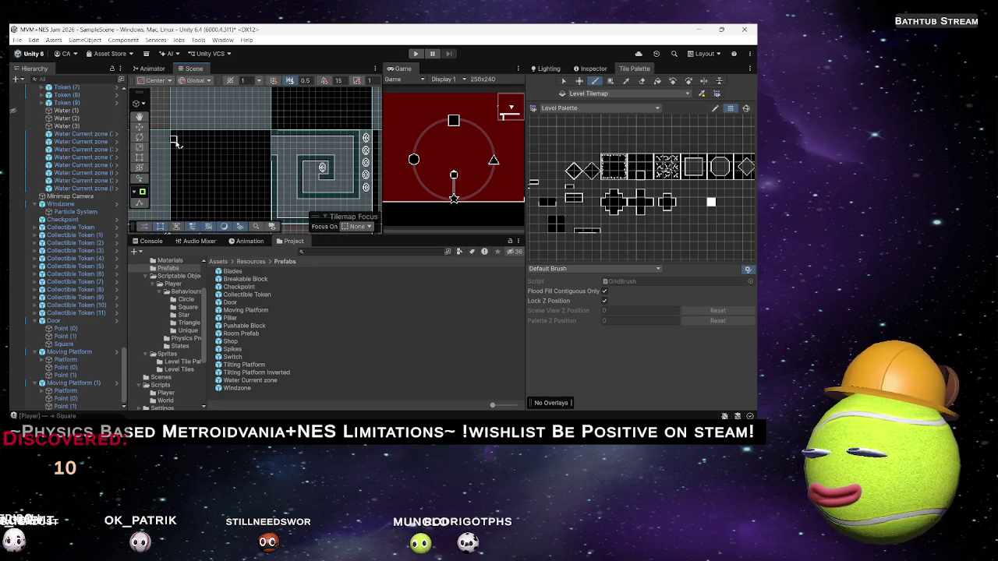
scroll(168, 129, "up", 5)
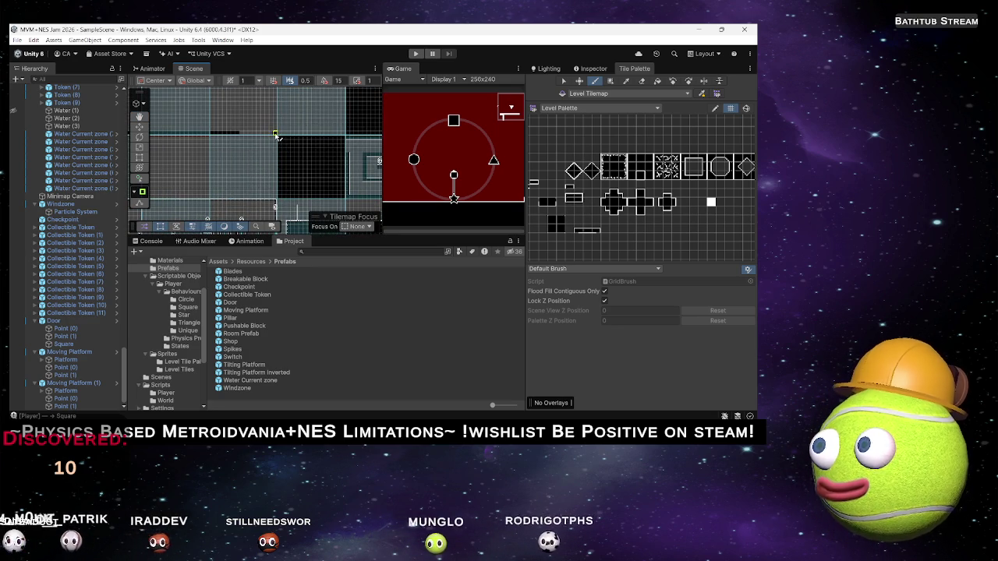
scroll(267, 167, "up", 2)
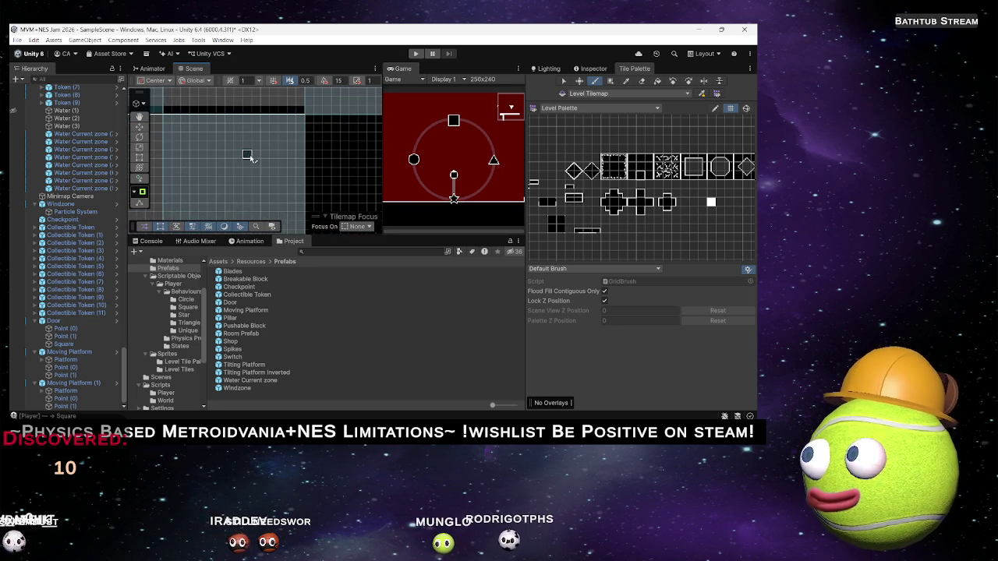
scroll(250, 165, "down", 3)
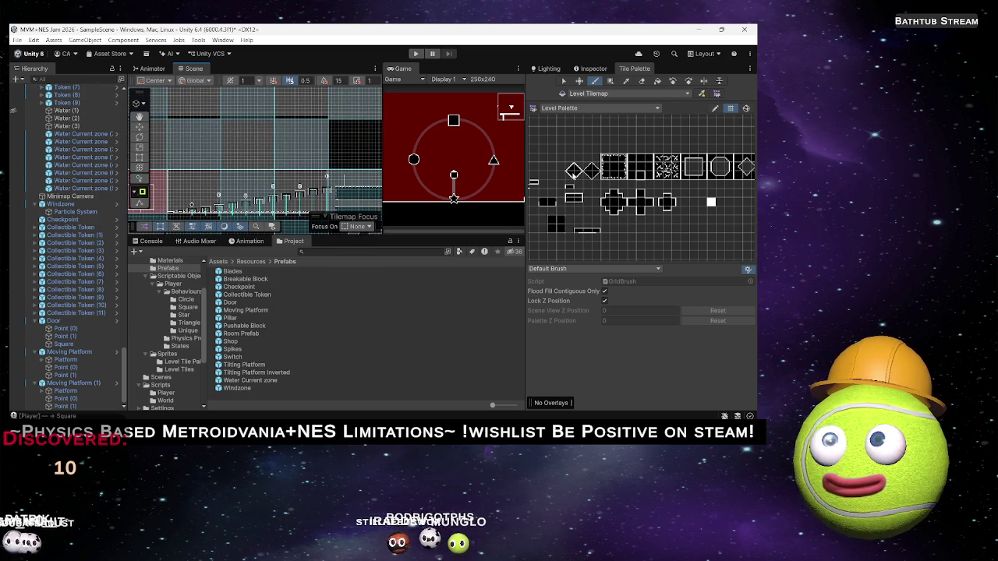
scroll(332, 130, "up", 3)
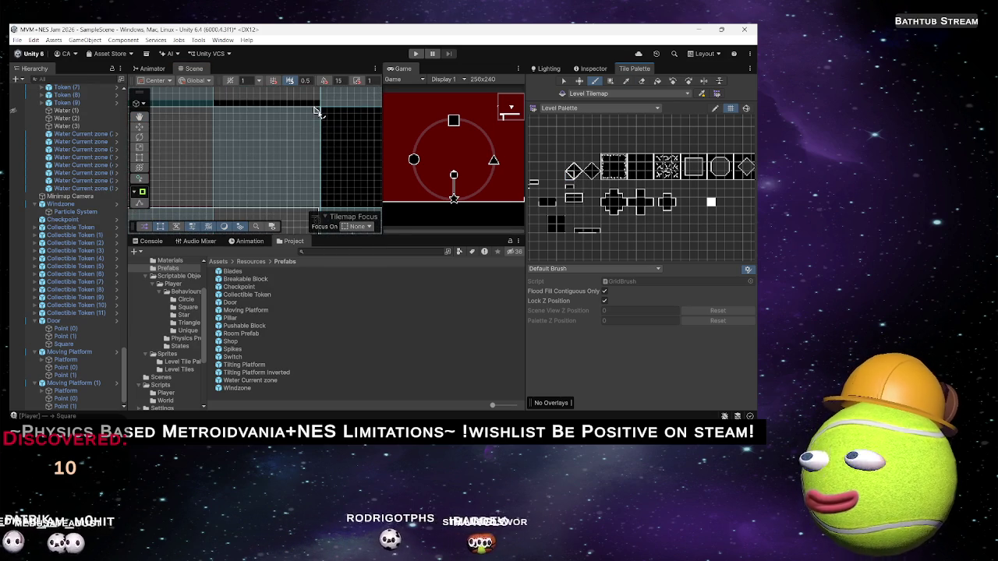
scroll(320, 117, "up", 2)
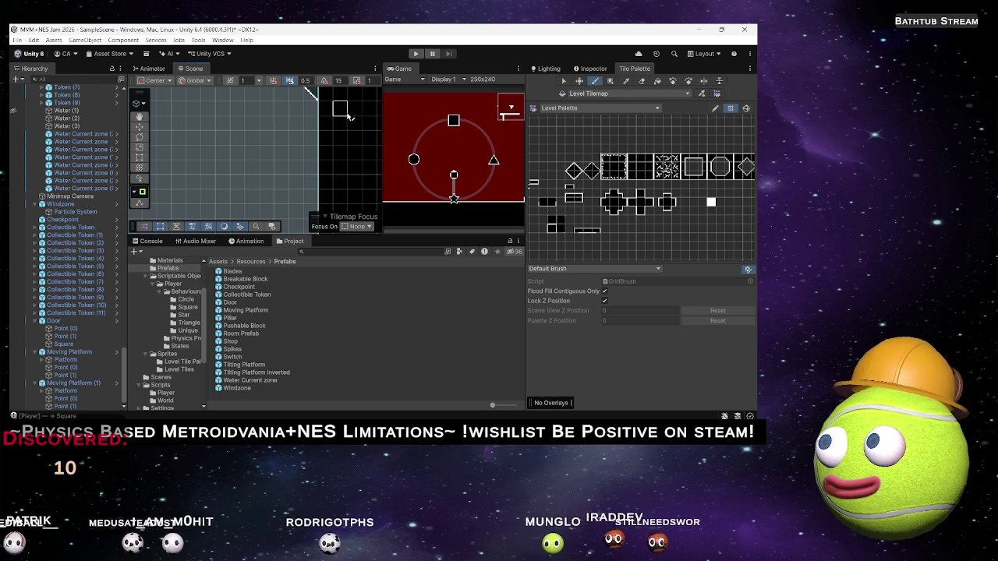
scroll(343, 132, "up", 3)
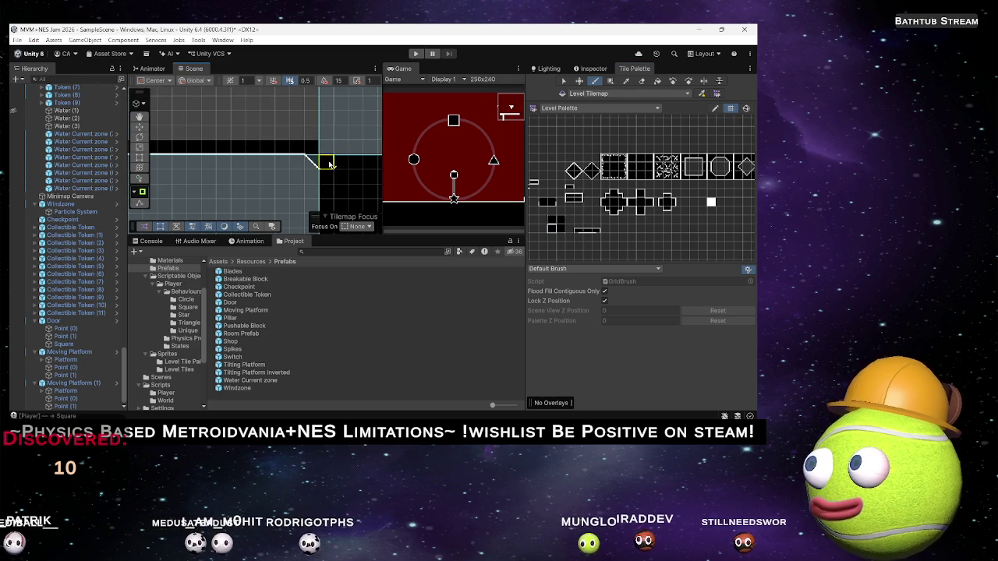
scroll(375, 175, "up", 2)
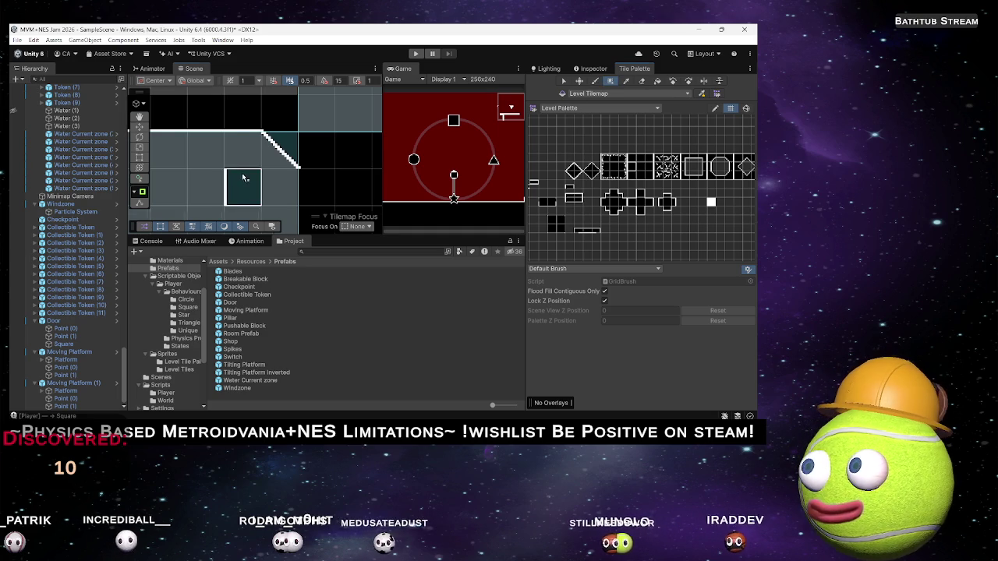
Step: Pan and zoom onto the black room next to the spiral of collectible tokens
scroll(292, 123, "up", 2)
scroll(252, 176, "down", 2)
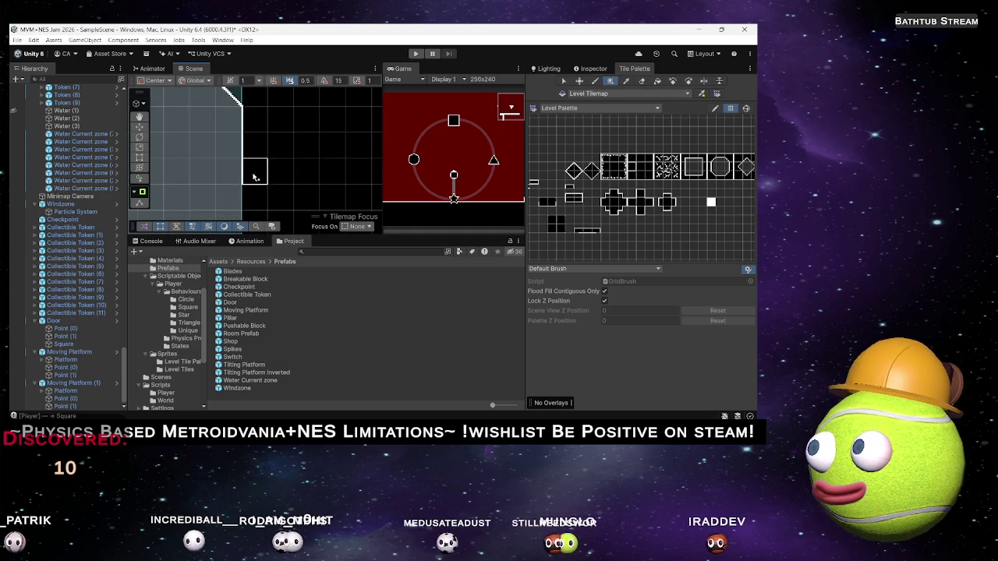
scroll(260, 122, "up", 2)
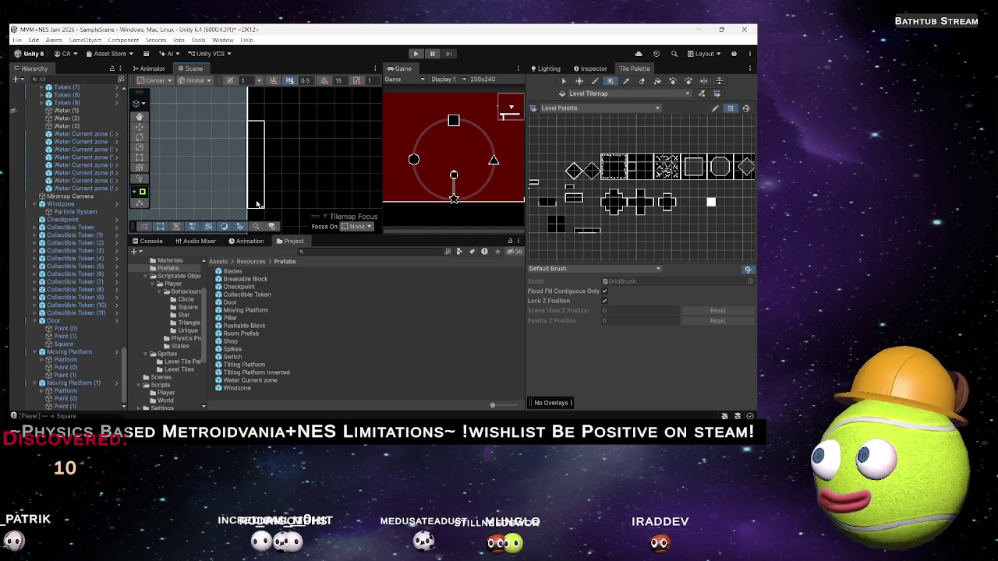
left_click_drag(260, 187, 278, 102)
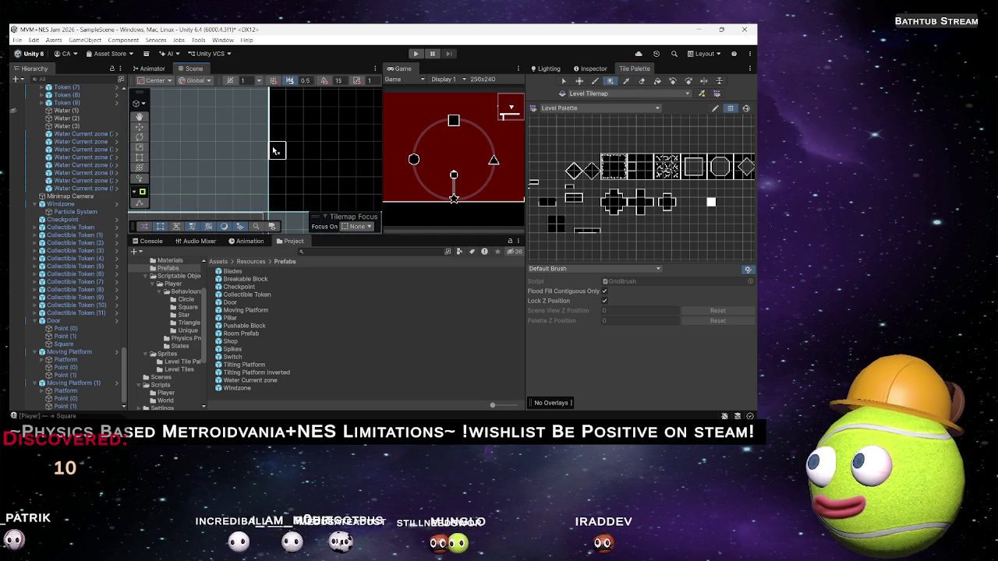
mouse_move(278, 200)
left_mouse_down()
mouse_move(302, 133)
mouse_move(280, 145)
mouse_move(269, 170)
left_mouse_up()
key("Down")
key("Right")
key("Down")
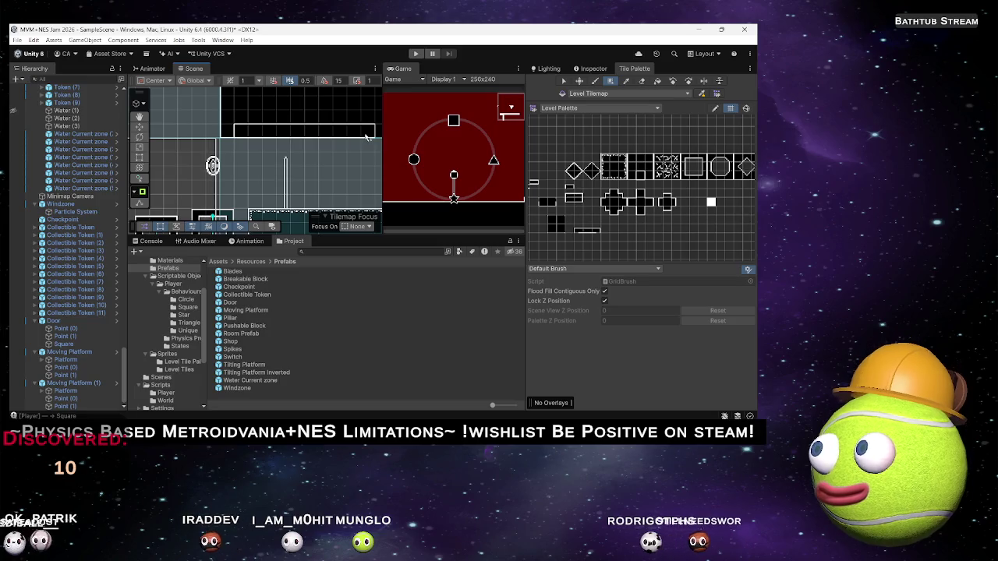
scroll(175, 155, "up", 2)
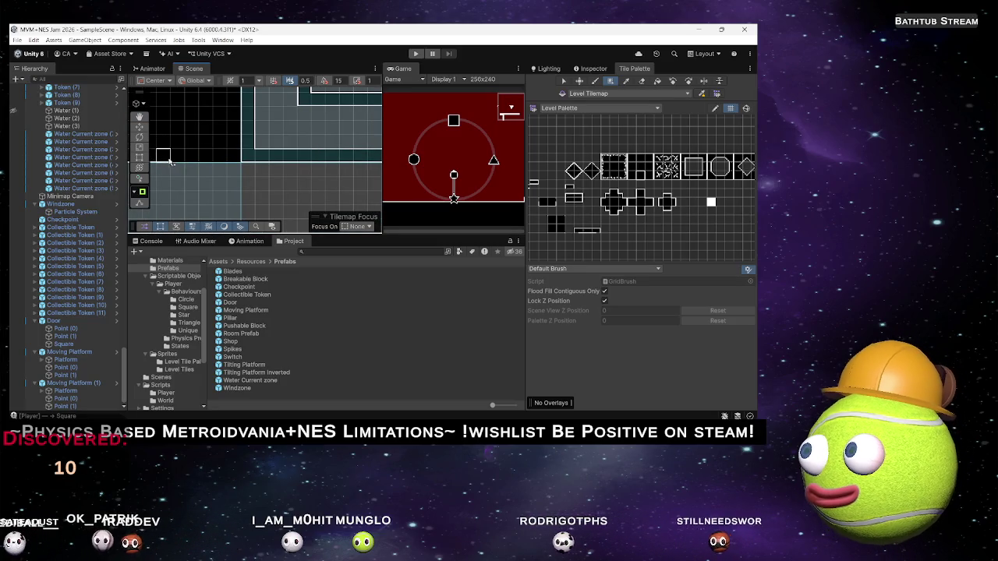
scroll(223, 158, "up", 2)
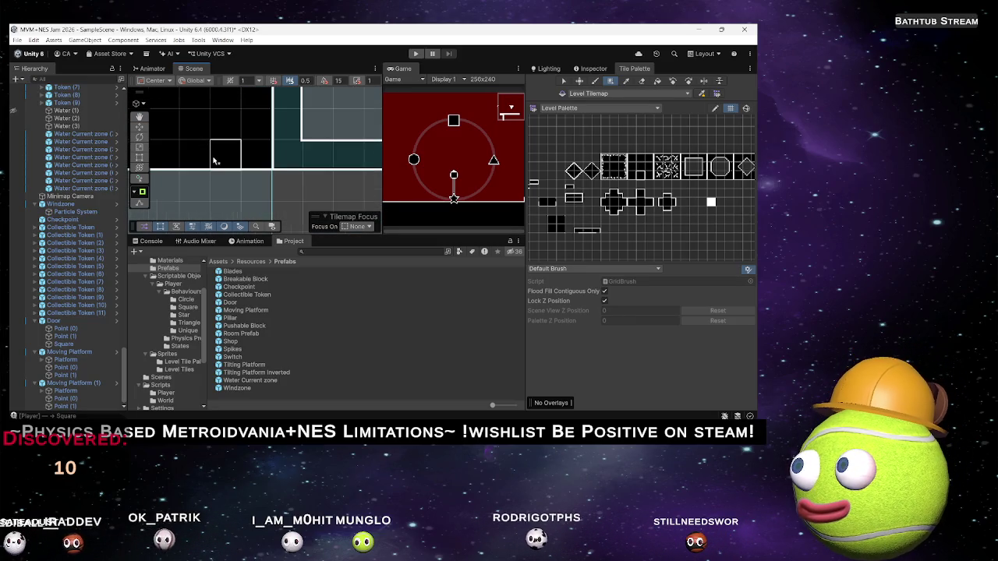
scroll(200, 161, "down", 2)
scroll(201, 161, "down", 2)
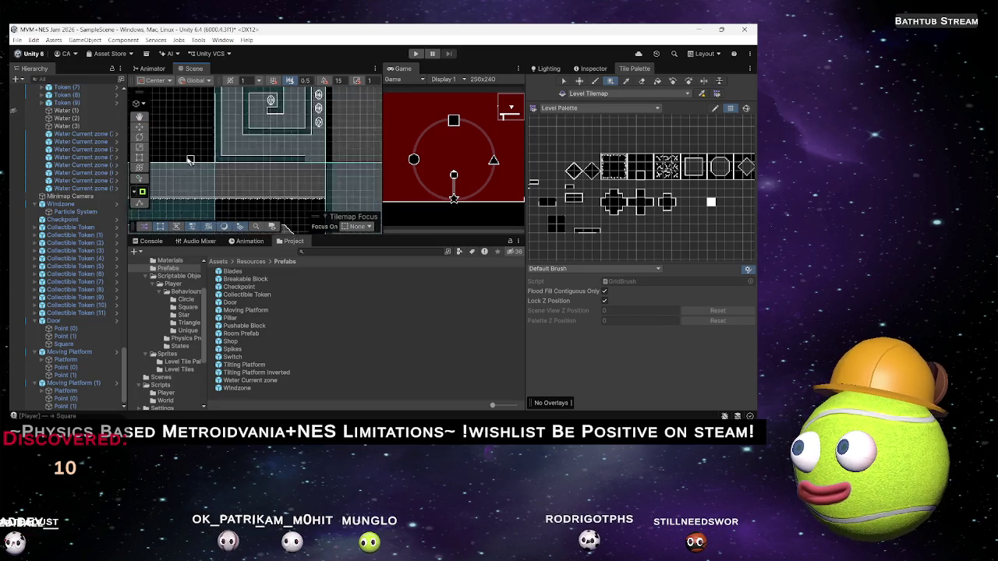
scroll(255, 178, "up", 2)
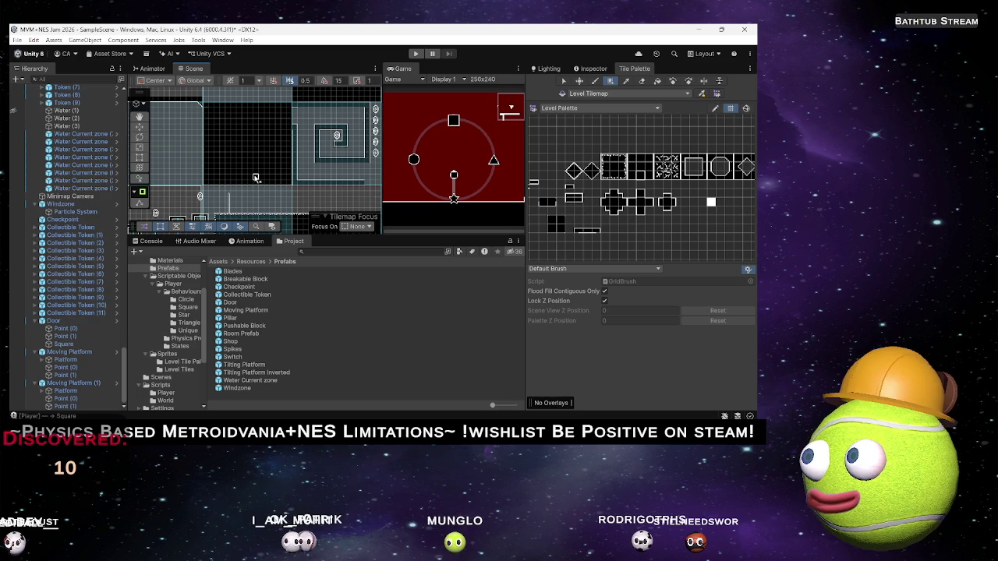
scroll(246, 190, "up", 1)
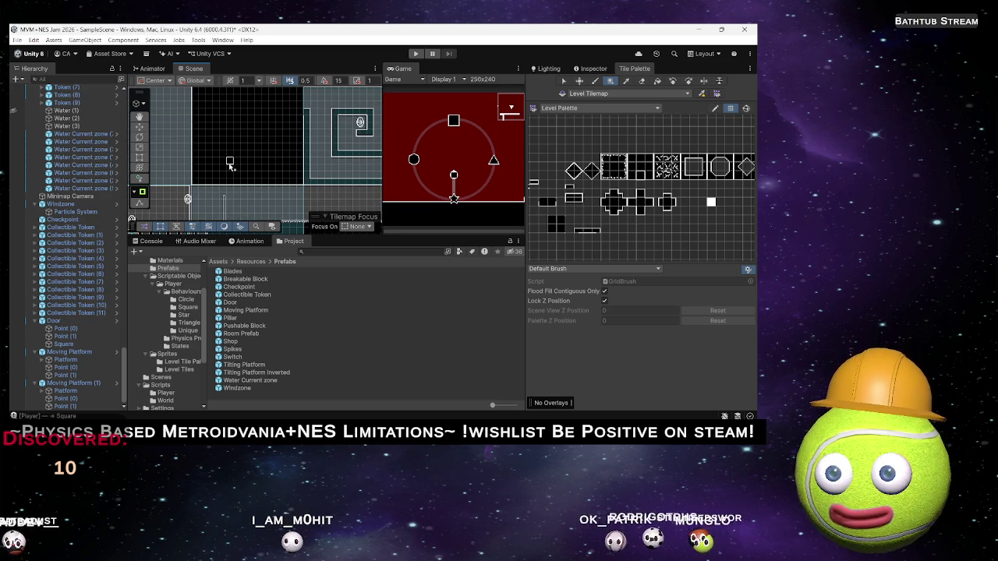
left_click_drag(284, 139, 259, 188)
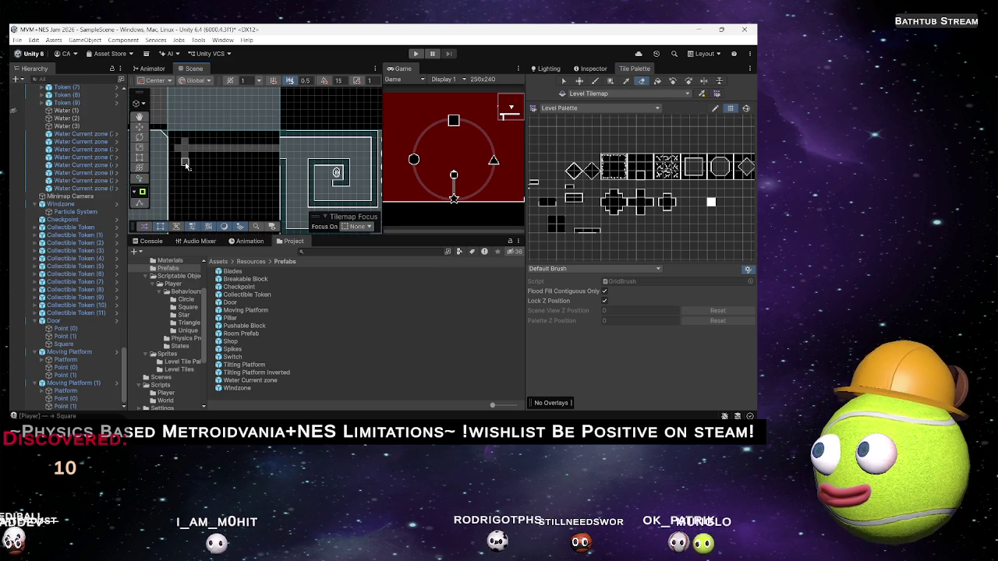
Step: Switch to the Paintbrush (B) and pick a small tile from the Level Palette
left_click_drag(185, 170, 199, 137)
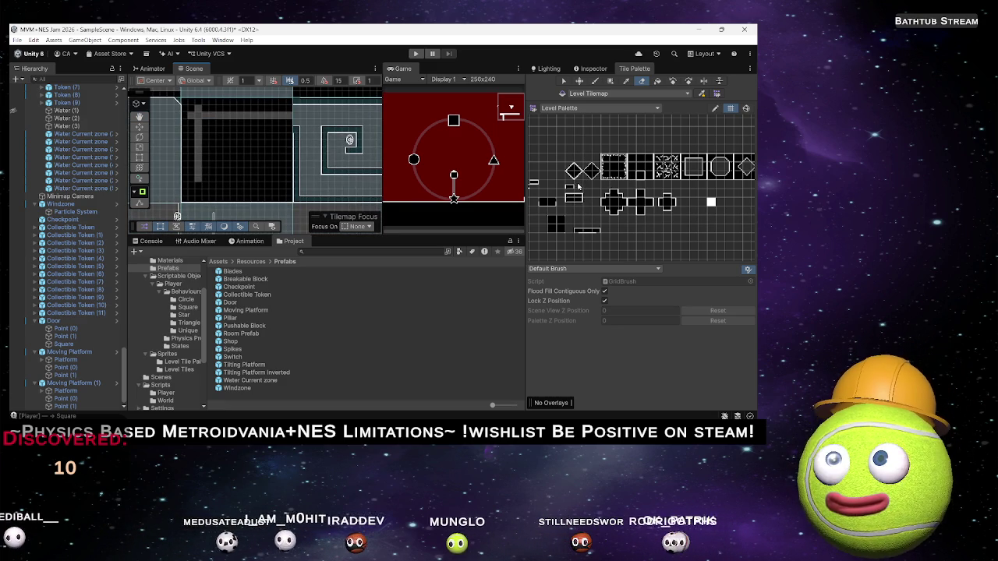
key("b")
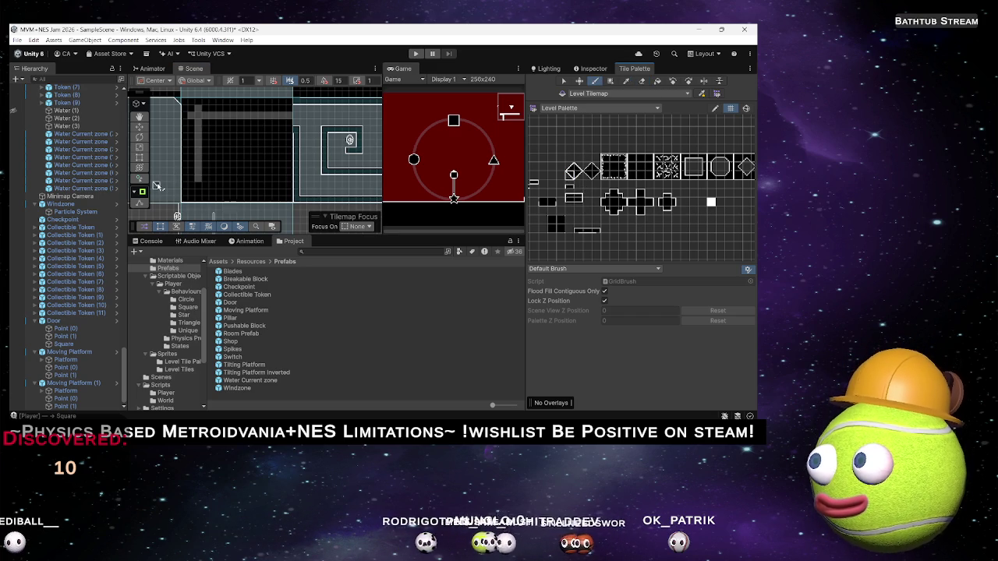
mouse_move(156, 185)
left_mouse_down()
mouse_move(245, 167)
mouse_move(250, 148)
left_mouse_up()
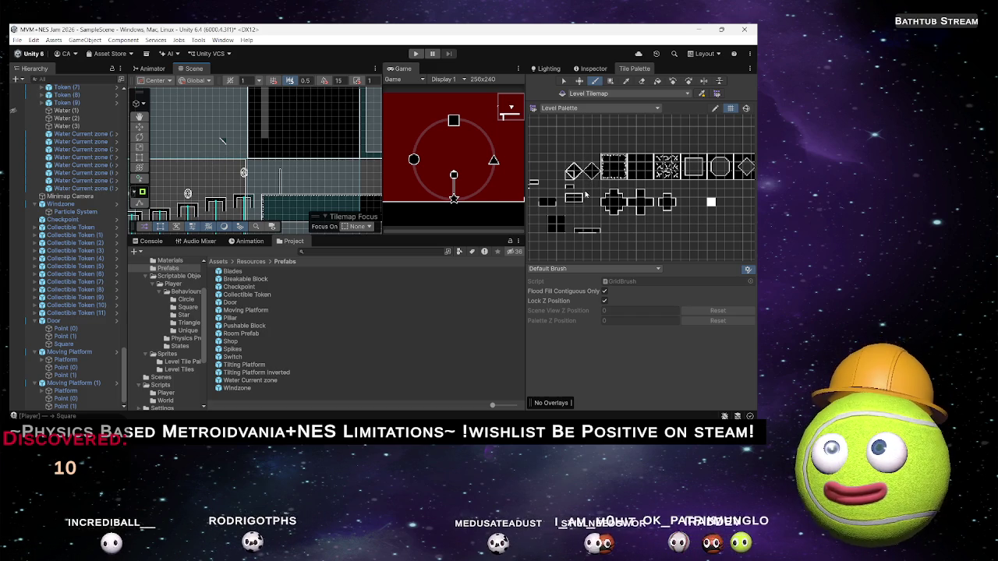
left_click(571, 198)
scroll(232, 139, "up", 3)
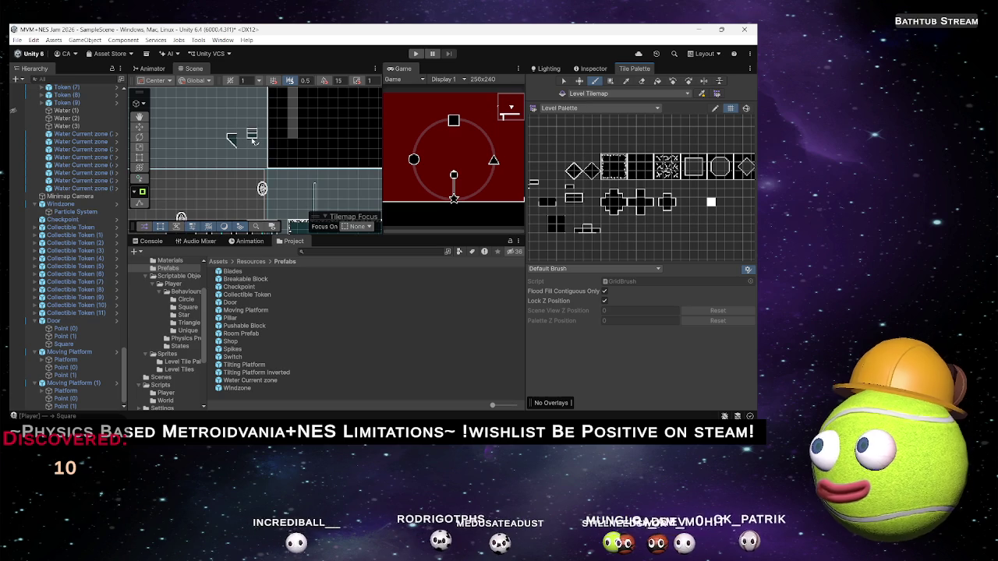
mouse_move(597, 220)
left_mouse_down()
mouse_move(620, 226)
mouse_move(496, 239)
left_mouse_up()
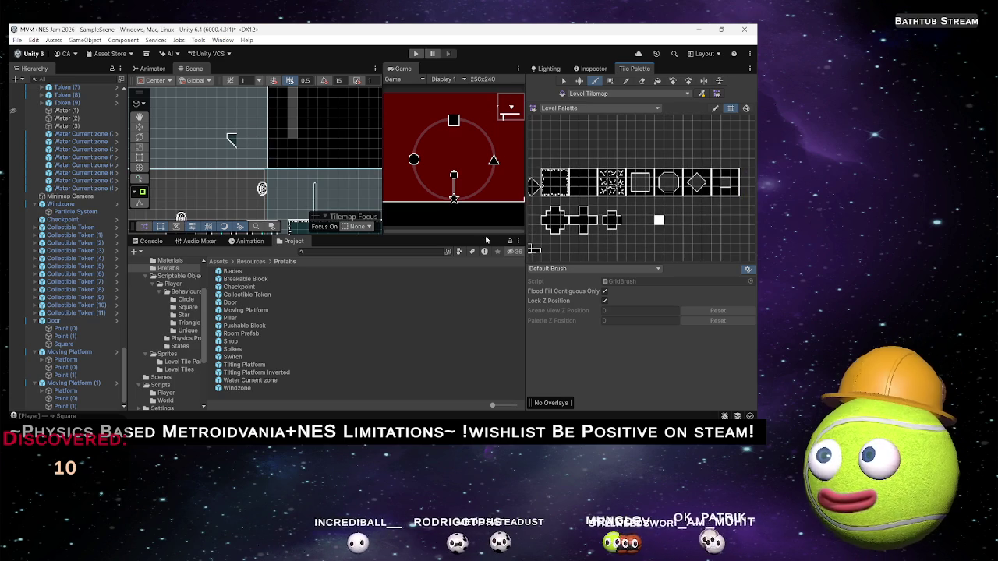
Step: Paint a short horizontal ledge of flat tiles extending from the slope in the upper room
left_click_drag(680, 224, 678, 199)
scroll(593, 226, "up", 4)
mouse_move(587, 233)
left_mouse_down()
mouse_move(653, 219)
mouse_move(686, 228)
mouse_move(657, 224)
left_mouse_up()
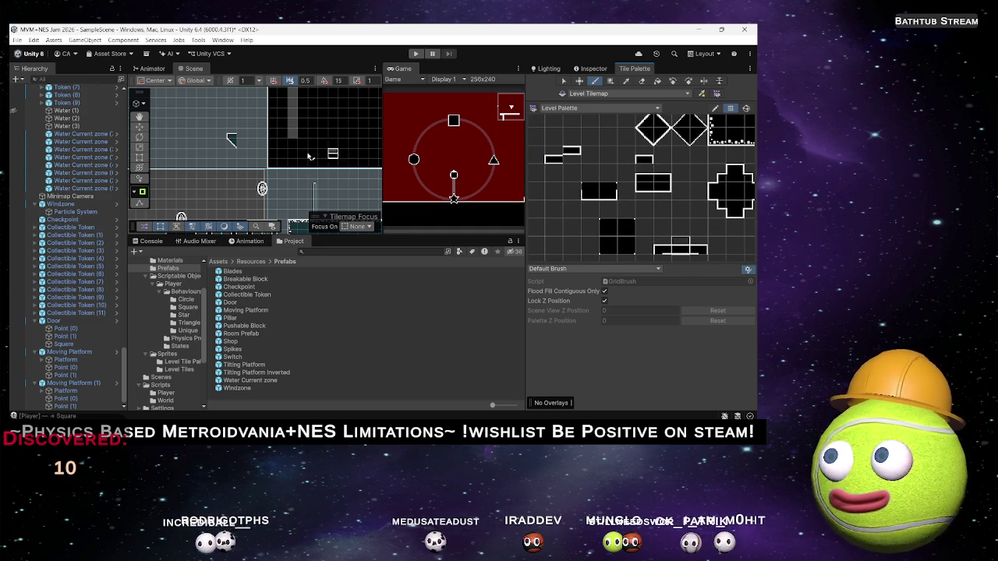
scroll(351, 163, "up", 3)
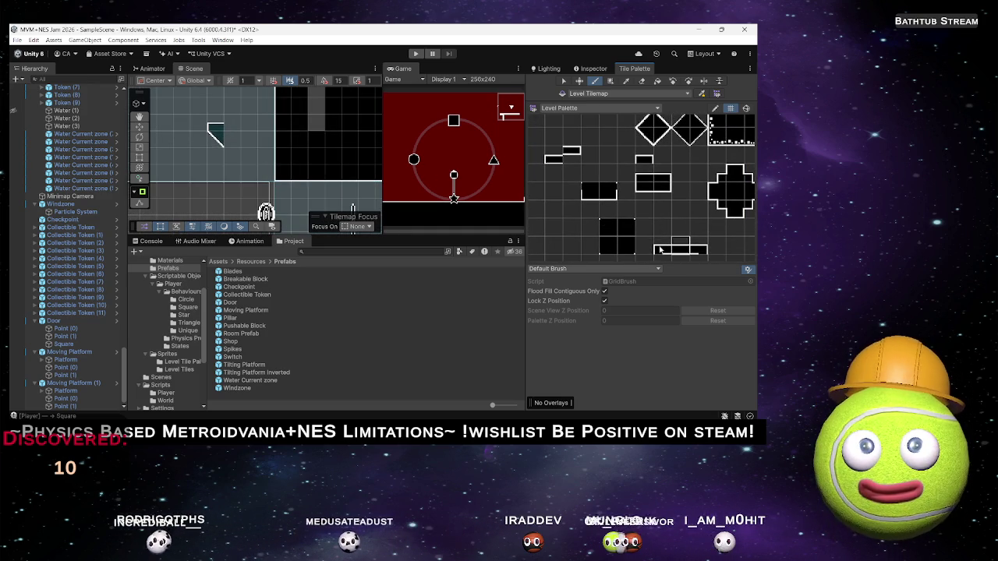
left_click(662, 253)
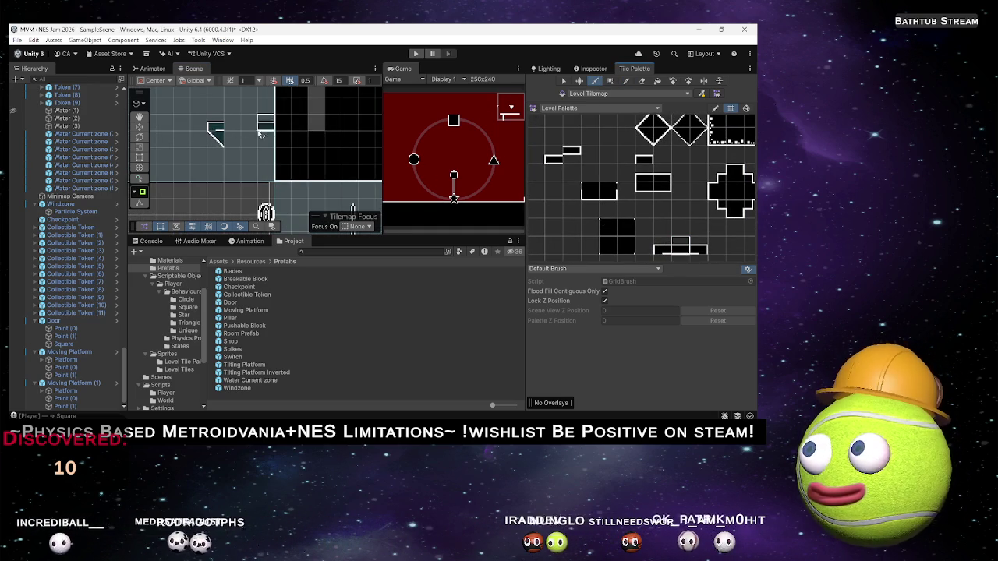
left_click_drag(228, 129, 266, 129)
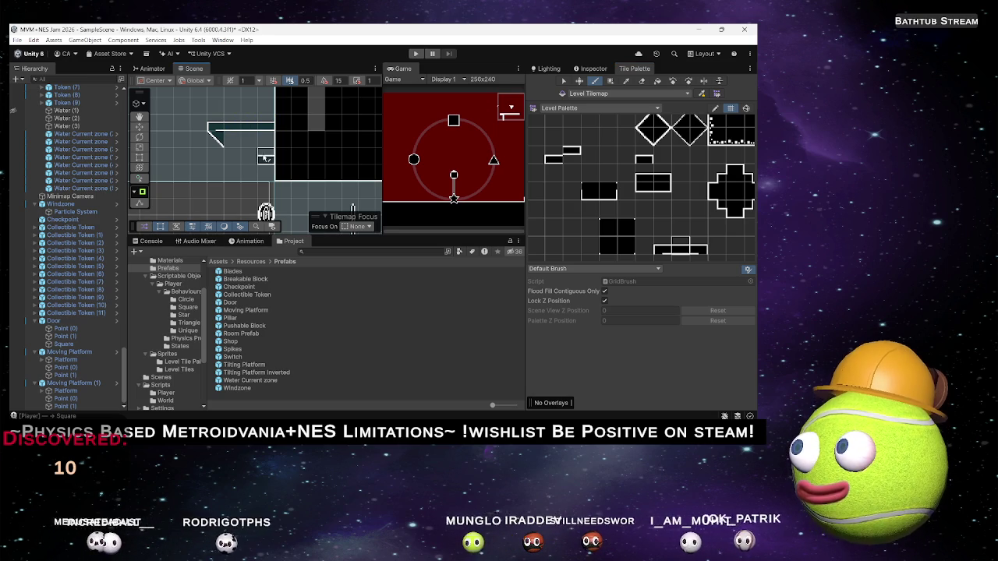
Step: Show the tall Square wall in the Inspector: scale 2 × 4.5 with Box Collider 2D
scroll(659, 203, "right", 3)
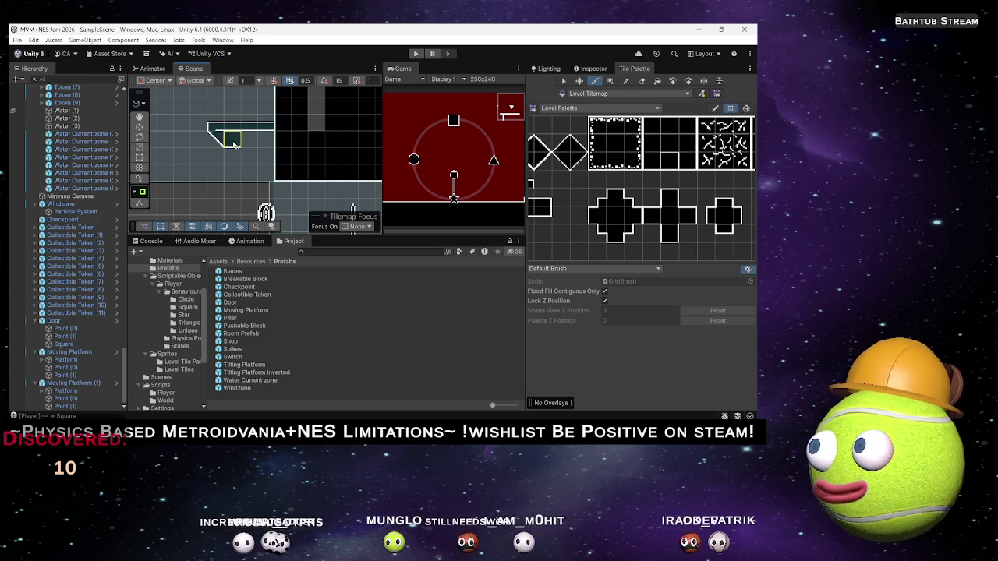
left_click_drag(266, 156, 341, 147)
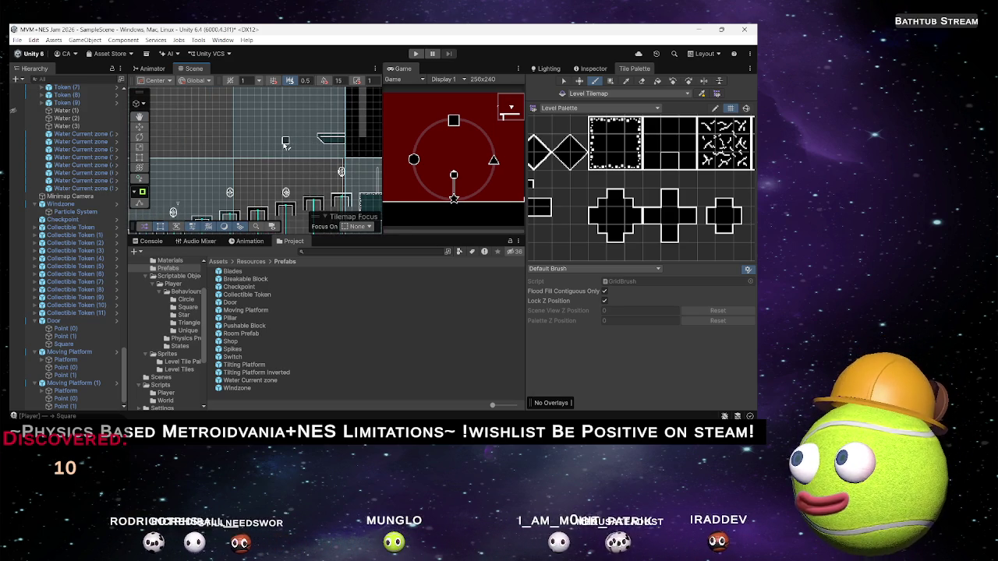
mouse_move(237, 140)
left_mouse_down()
mouse_move(248, 226)
mouse_move(248, 170)
mouse_move(294, 119)
left_mouse_up()
left_click_drag(251, 165, 255, 185)
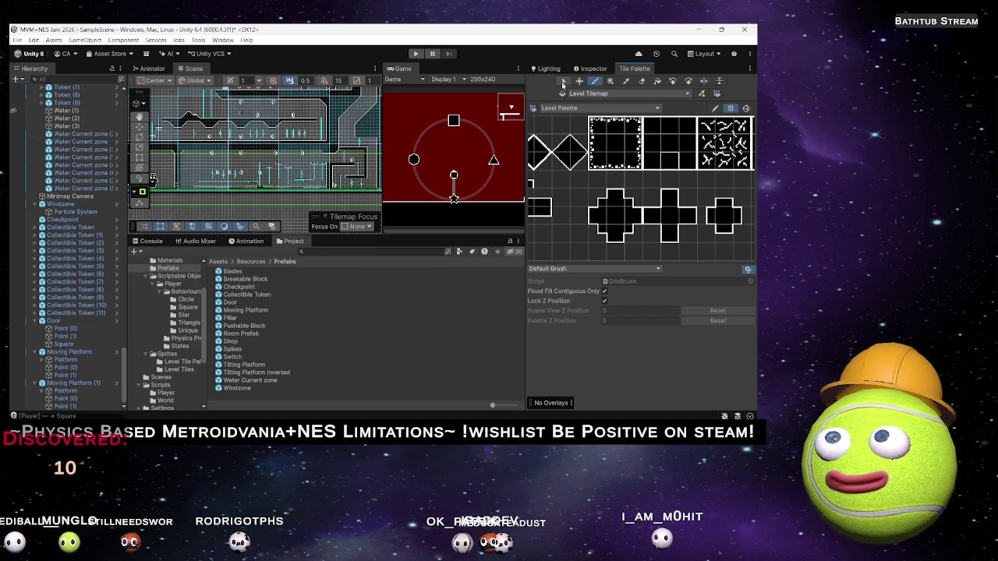
left_click(593, 69)
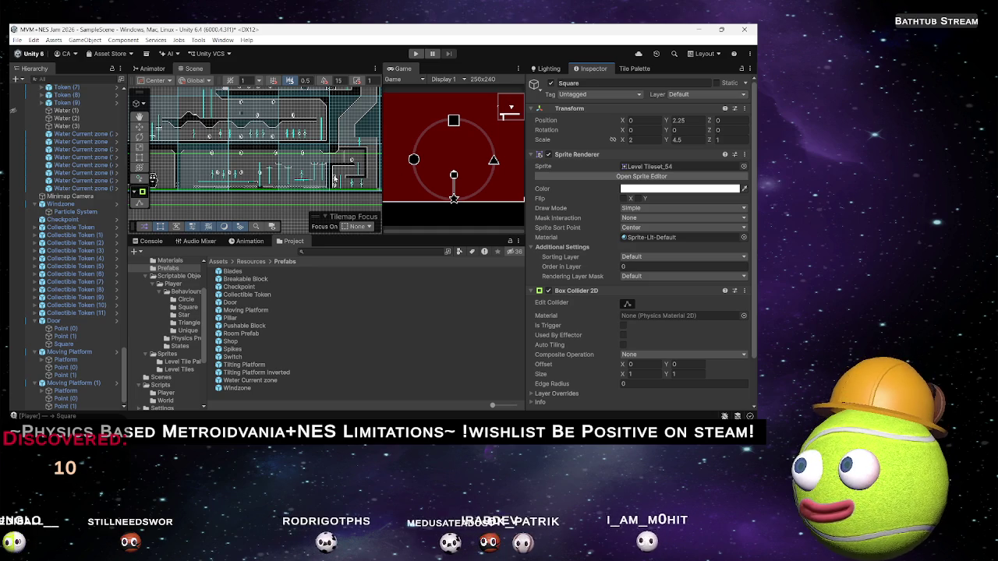
Step: Duplicate the group of three moving platforms and raise the copies up and right over the spike room
key("w")
left_click(269, 163)
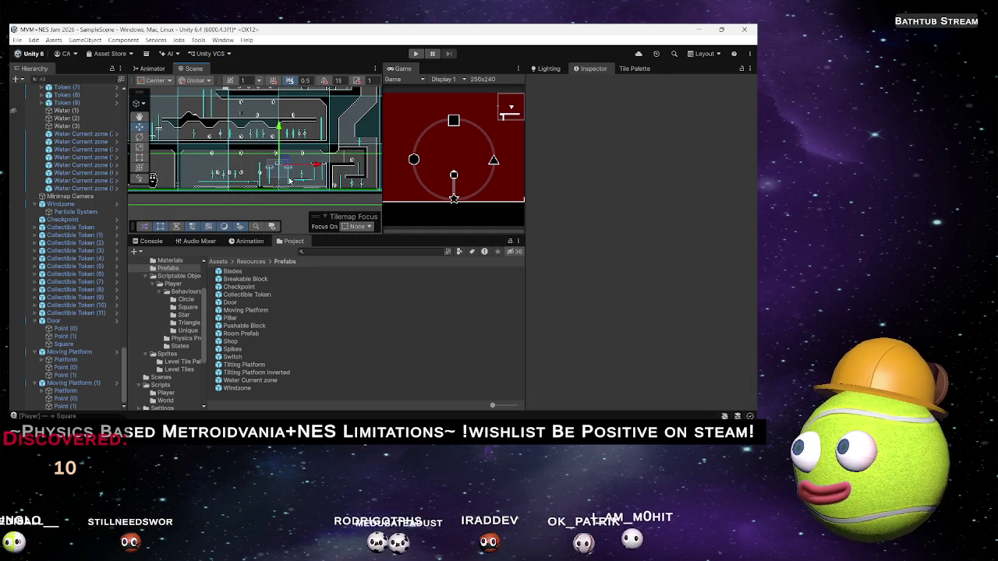
left_click(293, 181)
scroll(100, 207, "up", 6)
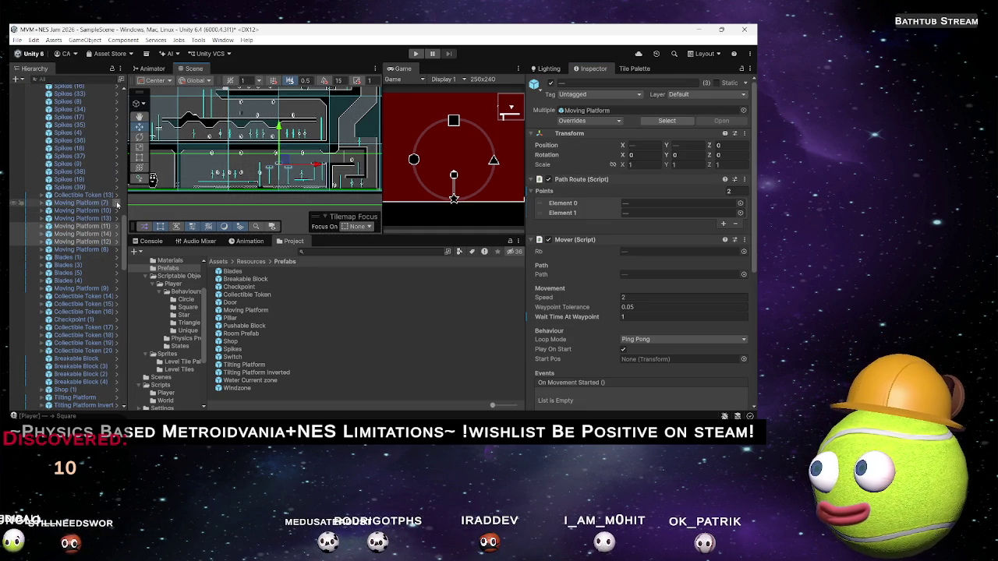
key("ctrl+d")
key("f")
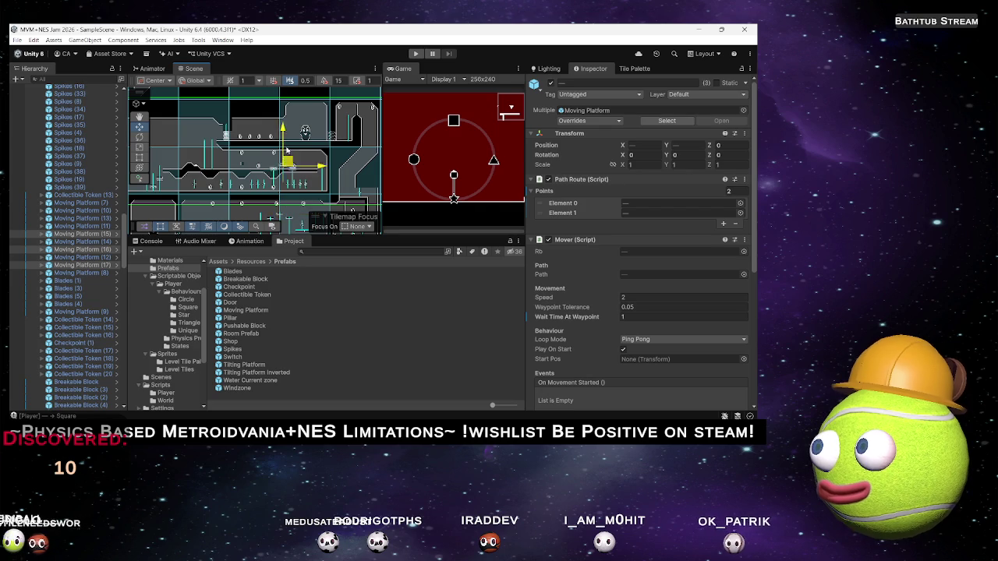
scroll(286, 168, "up", 4)
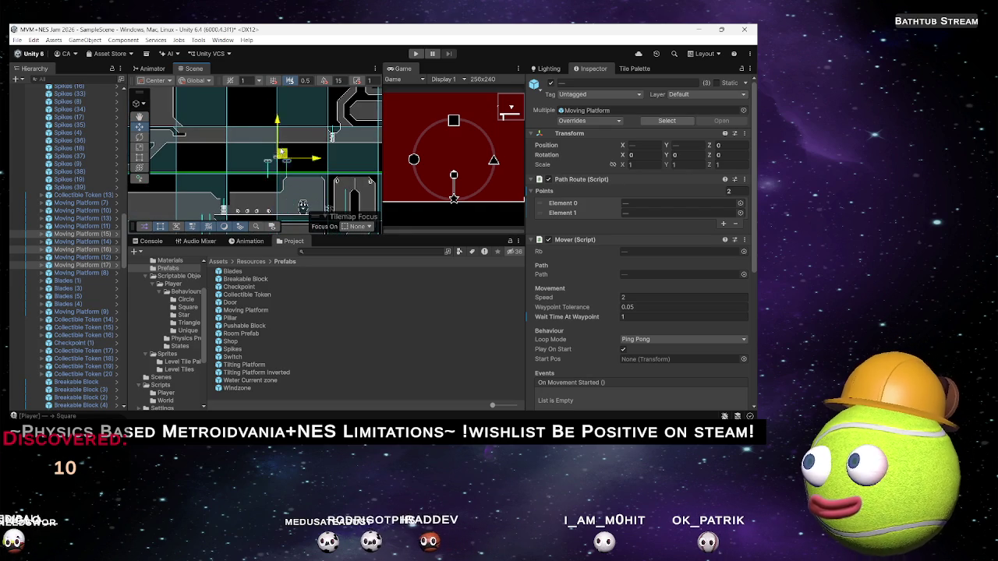
scroll(286, 166, "down", 3)
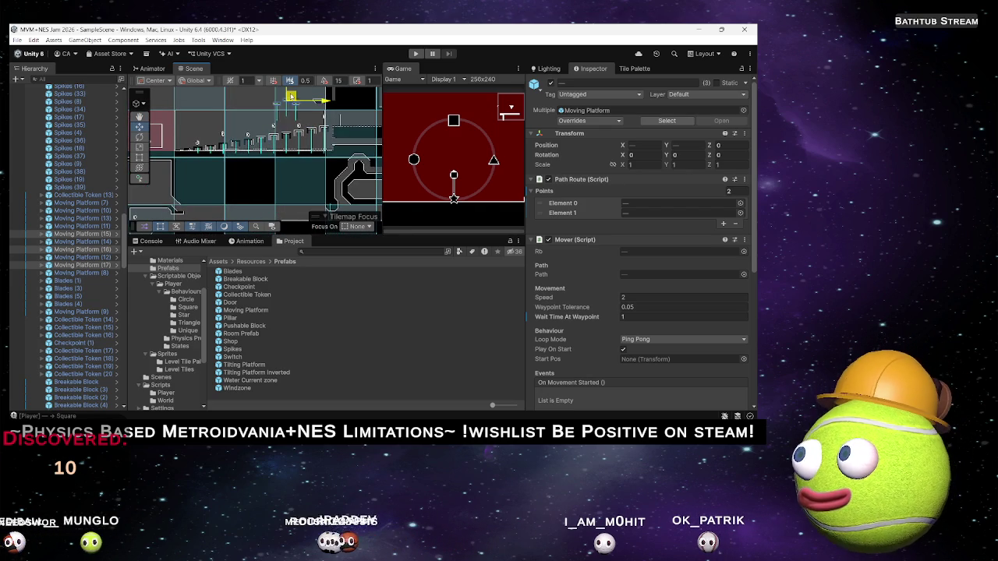
left_click_drag(290, 97, 331, 91)
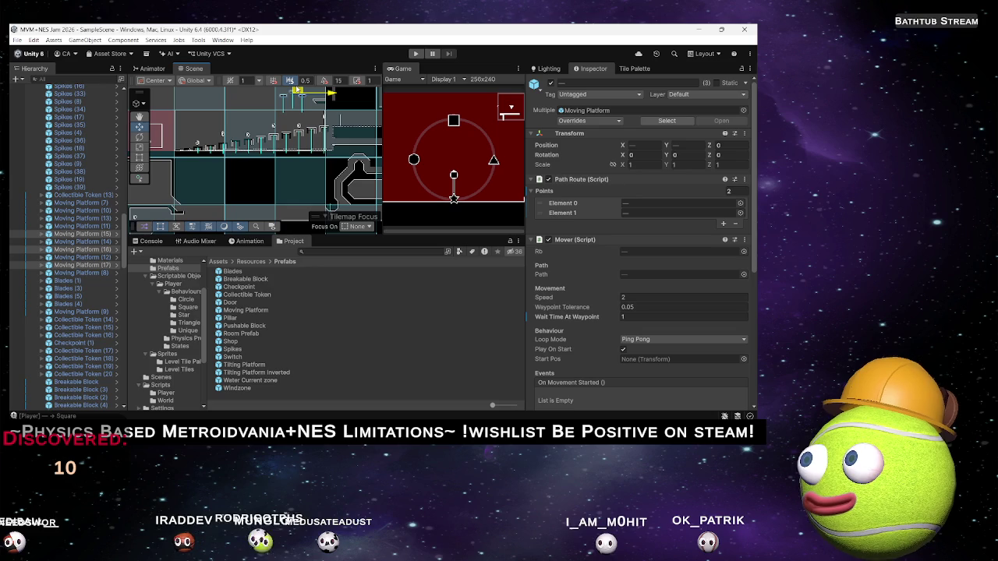
left_click_drag(277, 114, 272, 154)
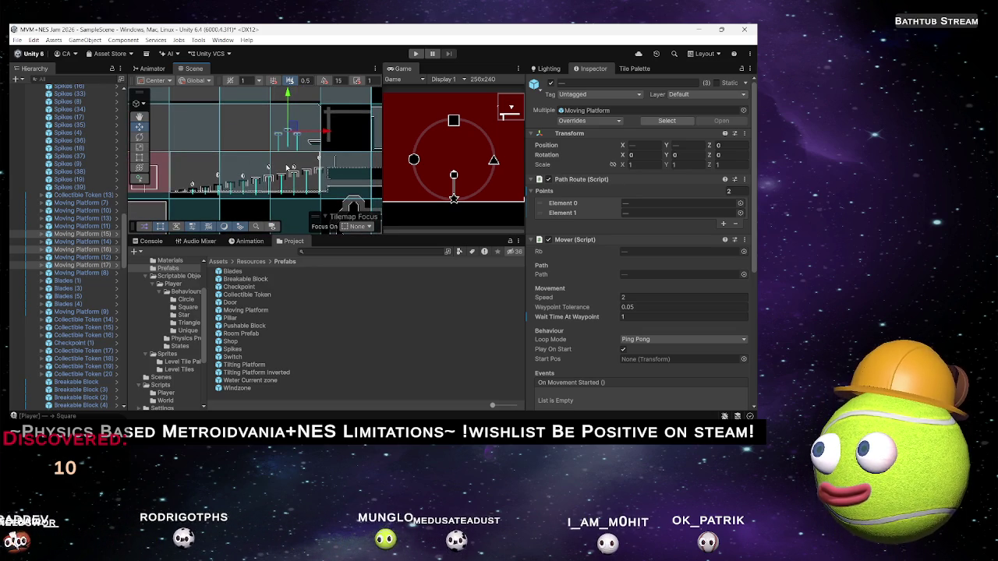
left_click_drag(288, 94, 289, 82)
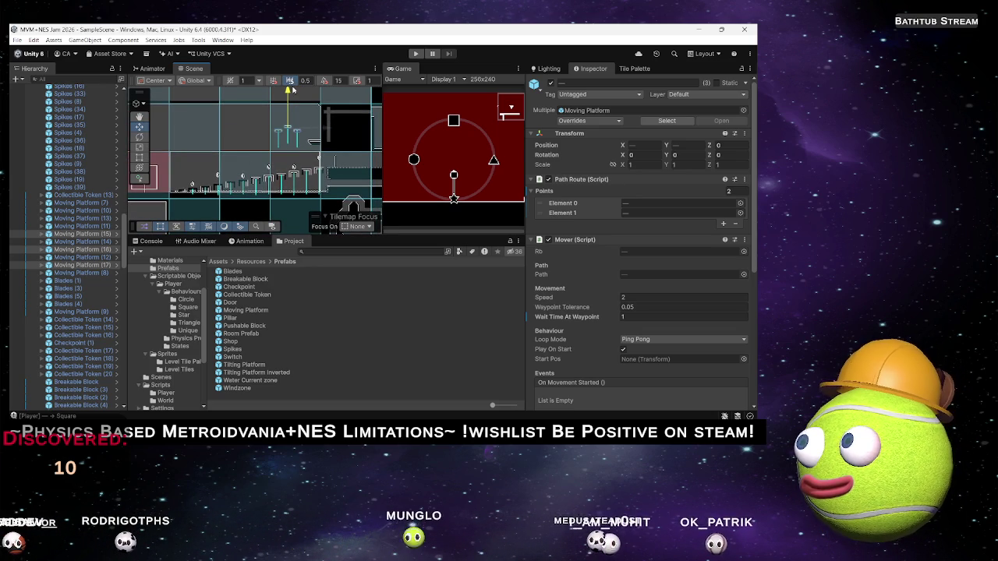
left_click_drag(331, 123, 326, 123)
Step: Shift Moving Platform (16) half a unit to the right
left_click(100, 236, "ctrl")
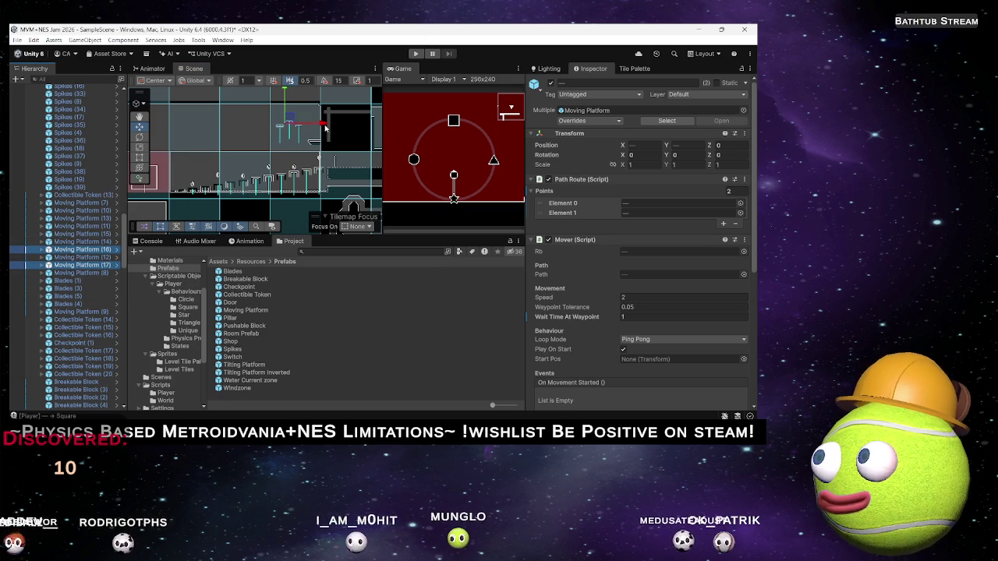
left_click_drag(316, 123, 316, 123)
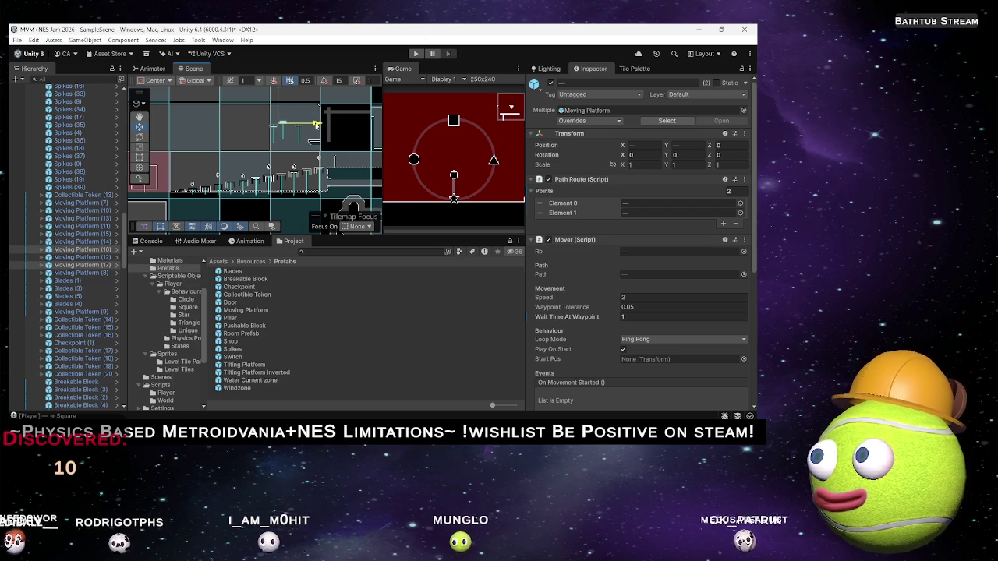
left_click(82, 265)
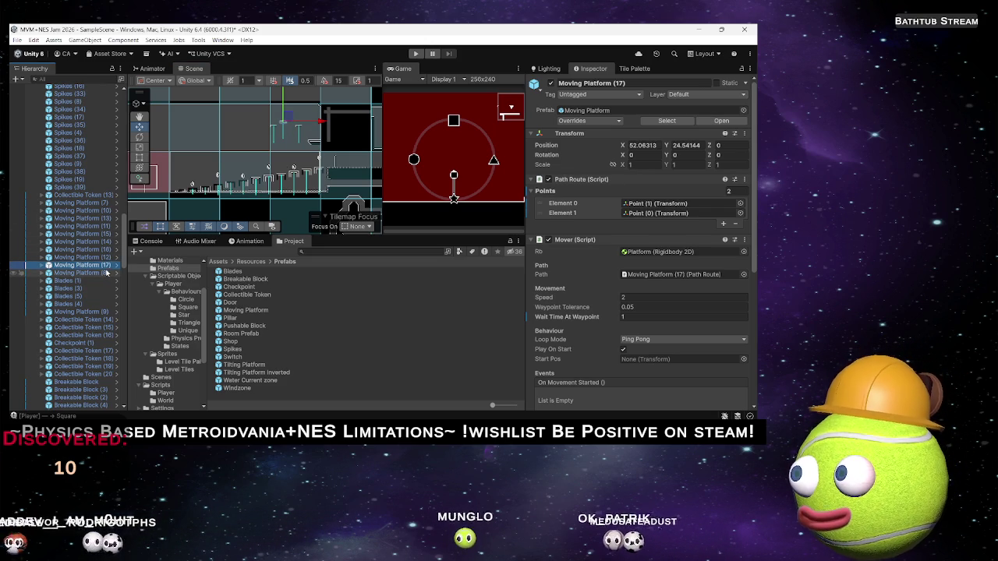
left_click(113, 250, "ctrl")
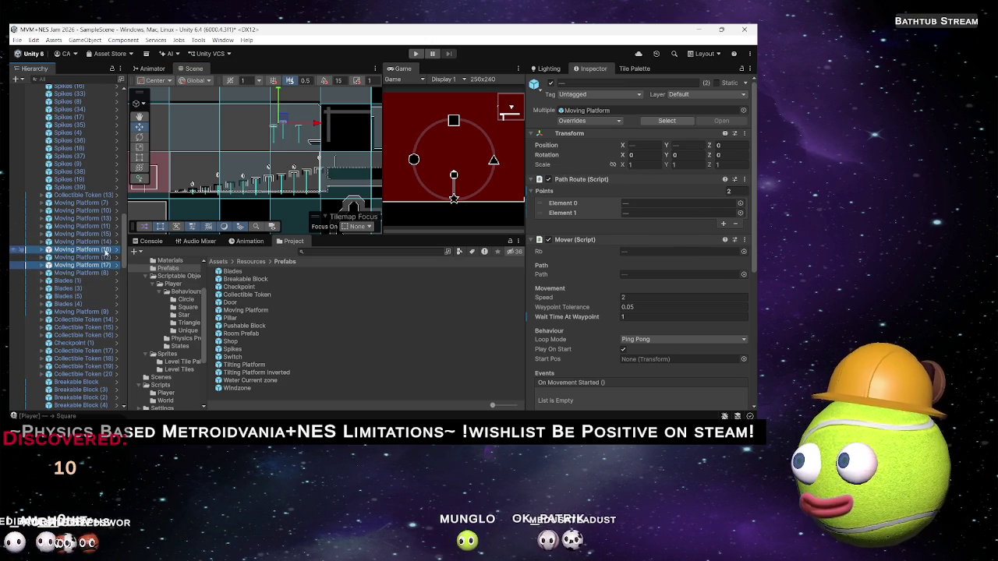
left_click(105, 249)
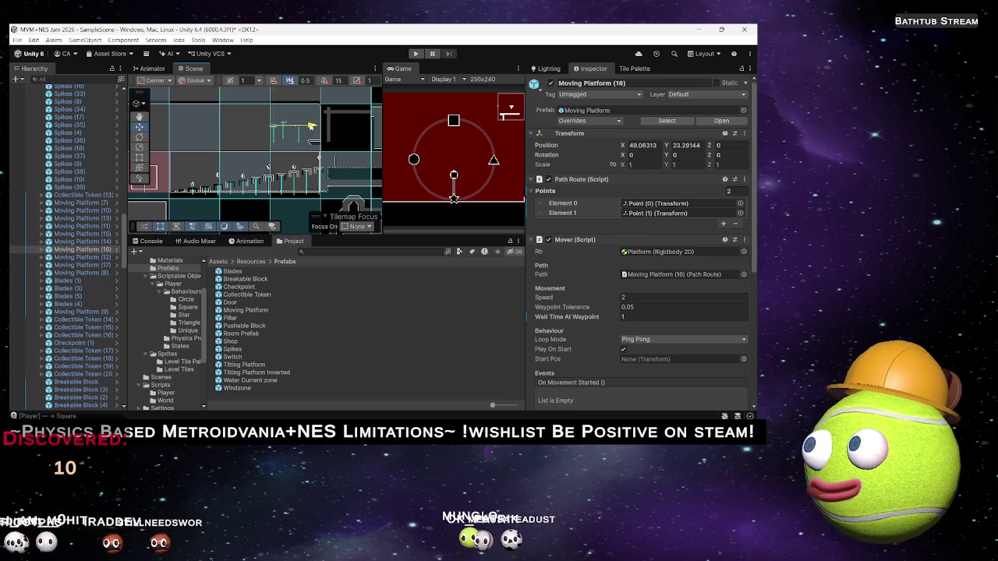
left_click_drag(304, 127, 307, 128)
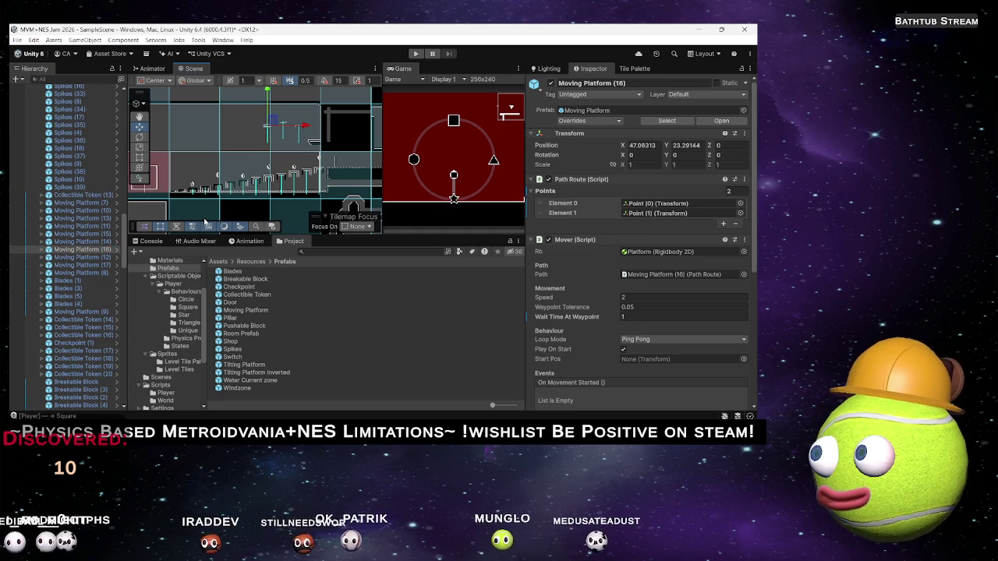
Step: Duplicate Moving Platform (16) and (17) together as a pair
left_click(105, 265)
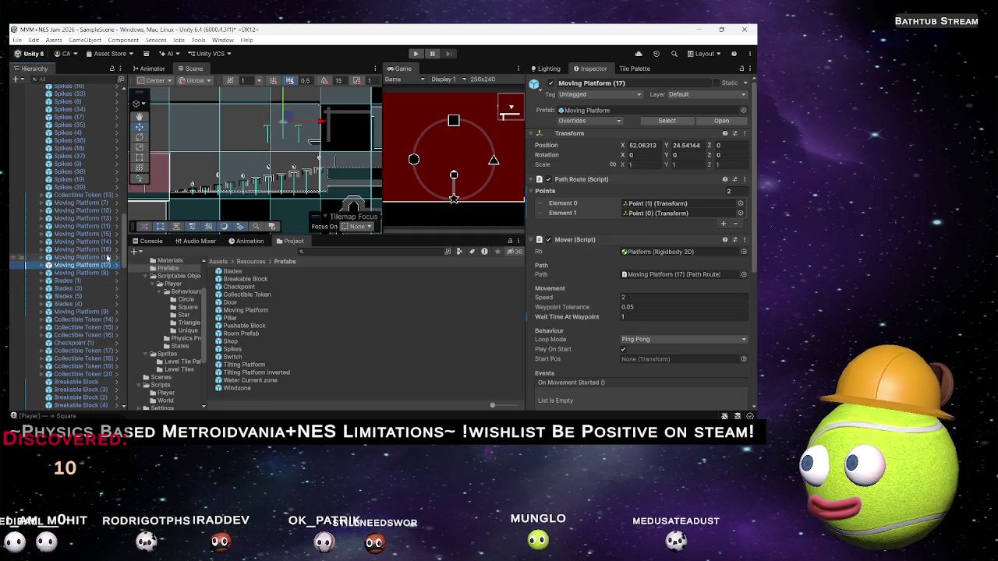
left_click(105, 249, "ctrl")
left_click(106, 234, "ctrl")
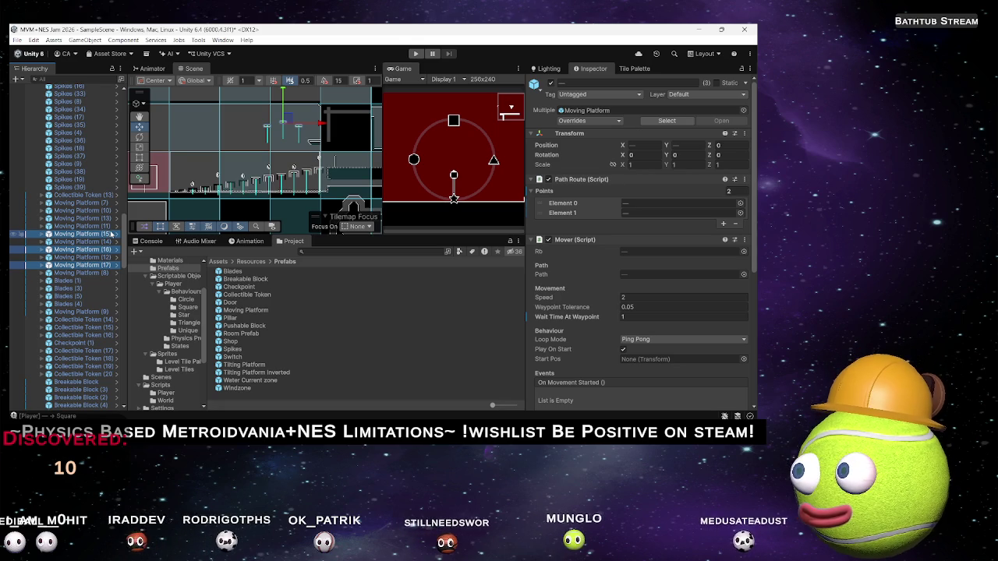
left_click(106, 250)
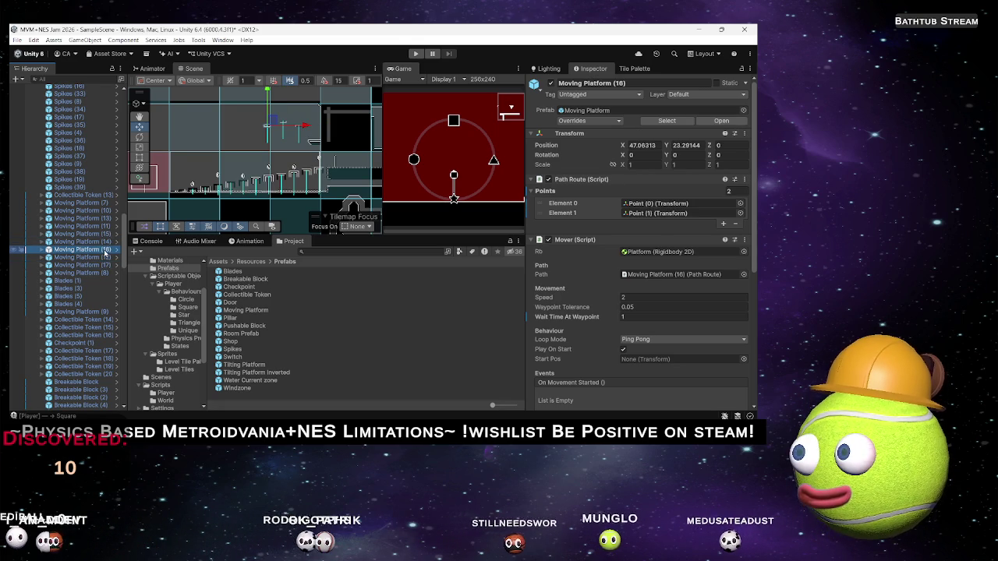
left_click(104, 265, "ctrl")
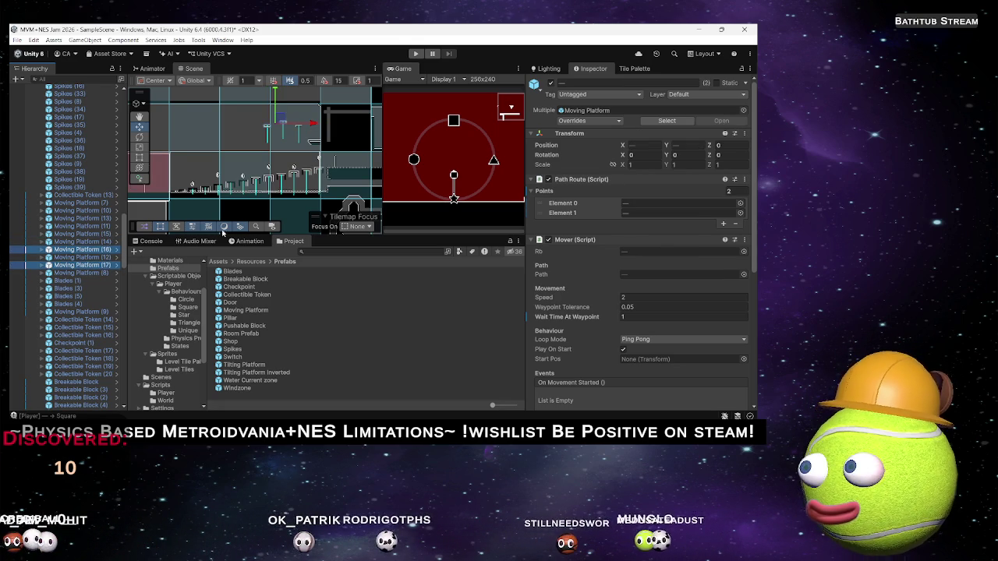
key("ctrl+d")
Step: Slide the copied pair left along the room, then duplicate it again and place the new pair
left_click_drag(313, 124, 284, 125)
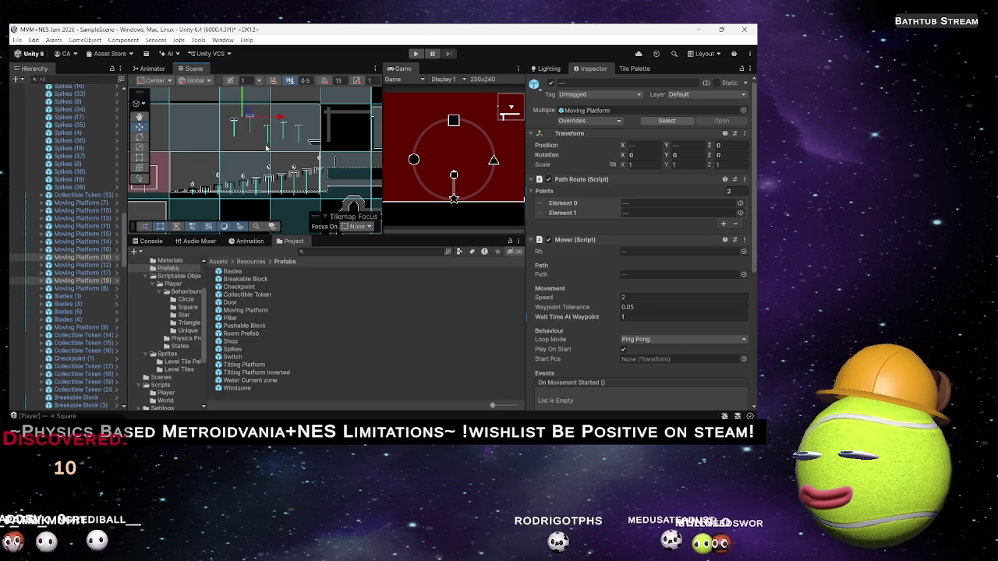
key("ctrl+d")
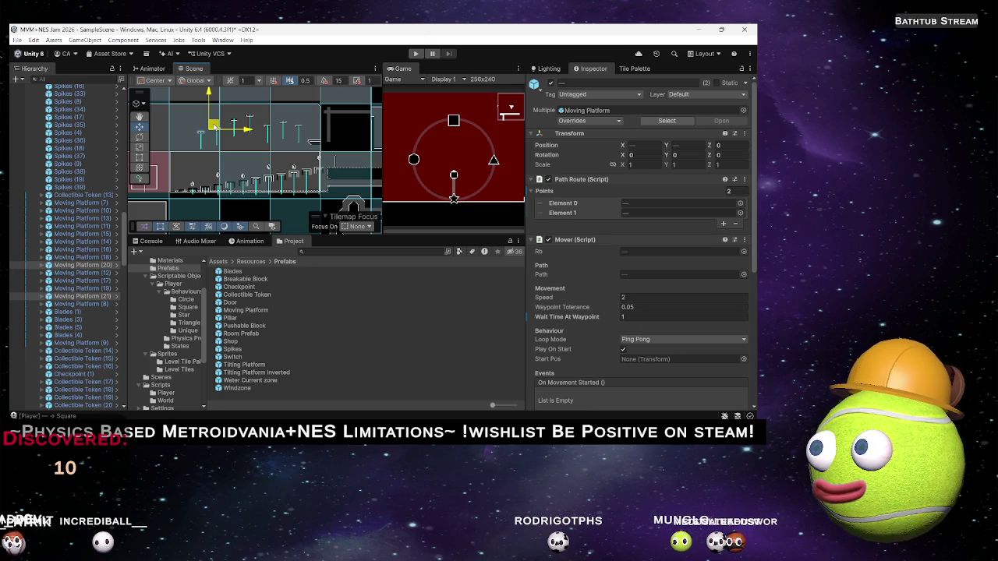
scroll(234, 148, "up", 3)
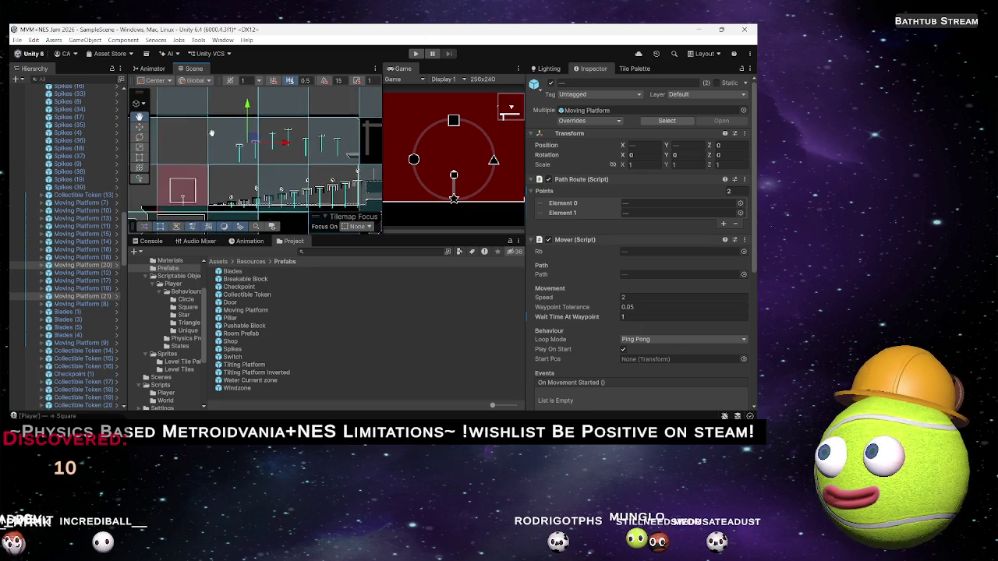
left_click_drag(266, 154, 273, 153)
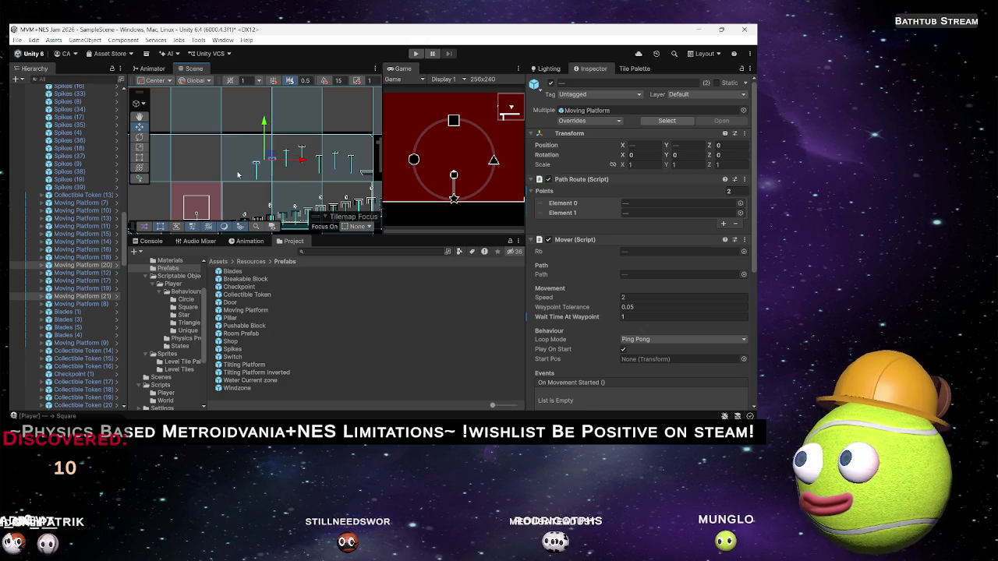
Step: Duplicate Moving Platform (20) and (21) and shift the new copies further left in the spike room
left_click(102, 297)
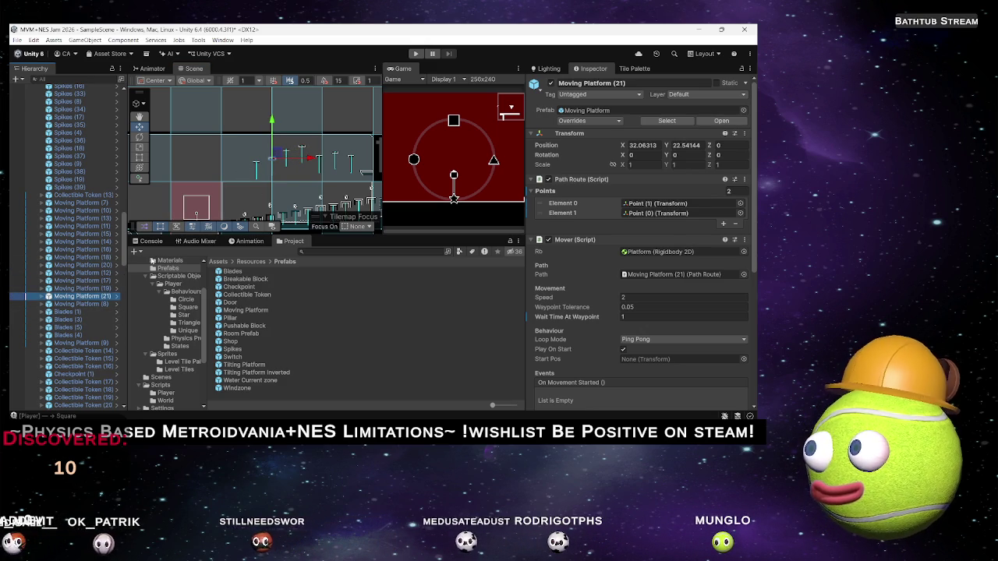
left_click(105, 265)
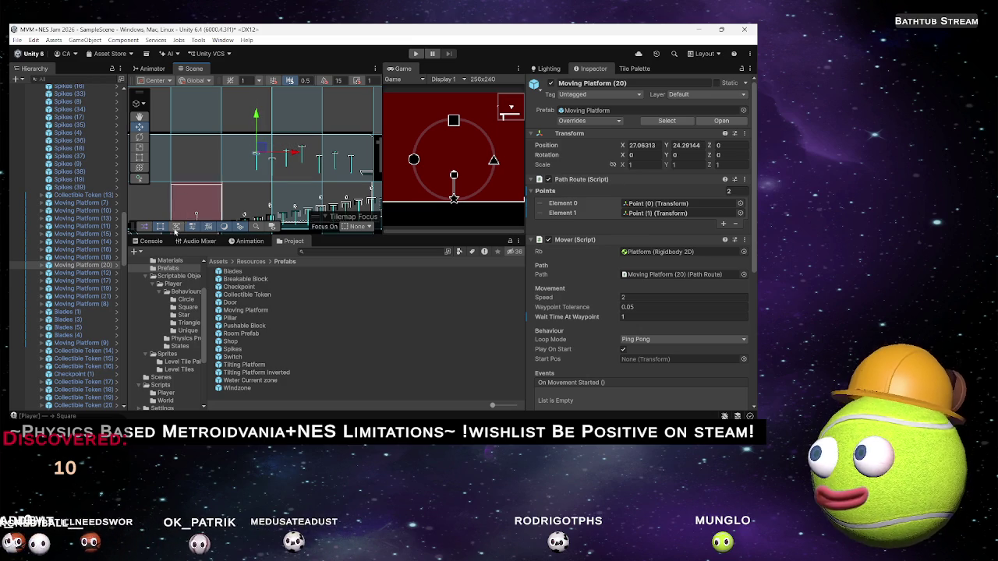
left_click(109, 297, "ctrl")
key("ctrl+d")
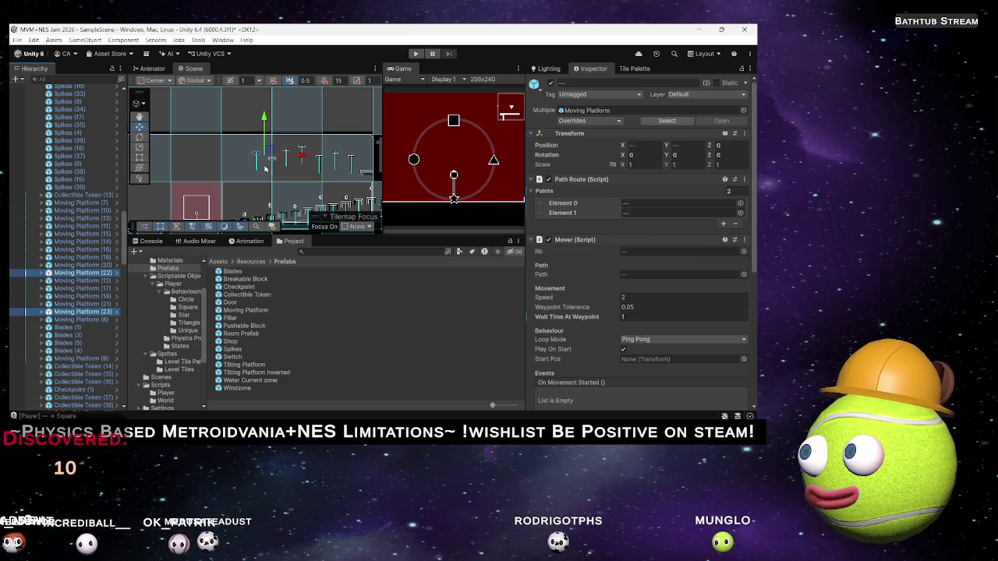
left_click_drag(269, 153, 240, 158)
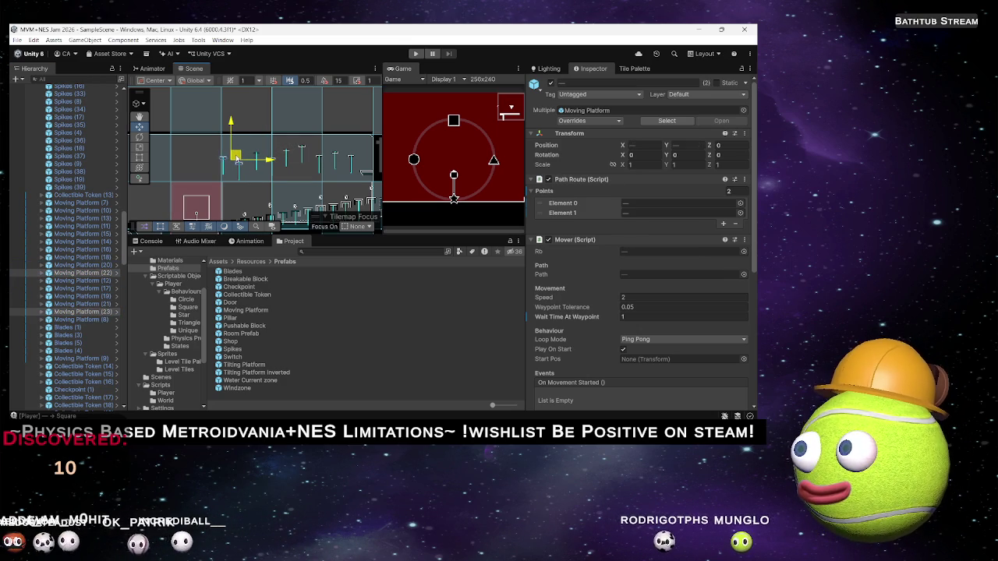
mouse_move(262, 177)
left_mouse_down()
mouse_move(280, 146)
mouse_move(279, 178)
mouse_move(257, 173)
mouse_move(285, 170)
left_mouse_up()
mouse_move(198, 178)
left_mouse_down()
mouse_move(294, 147)
mouse_move(291, 126)
mouse_move(285, 156)
mouse_move(264, 138)
mouse_move(206, 189)
left_mouse_up()
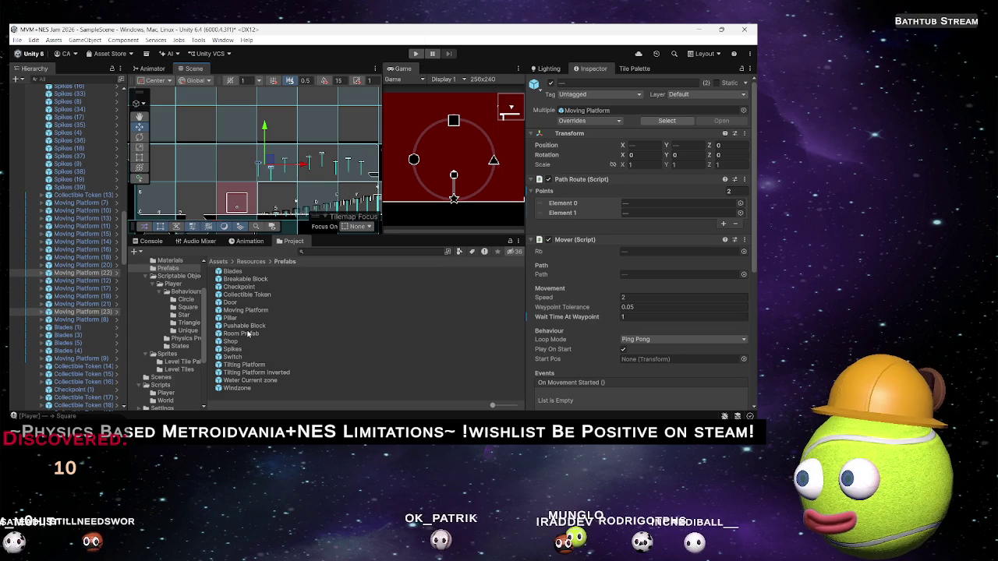
scroll(315, 183, "down", 1)
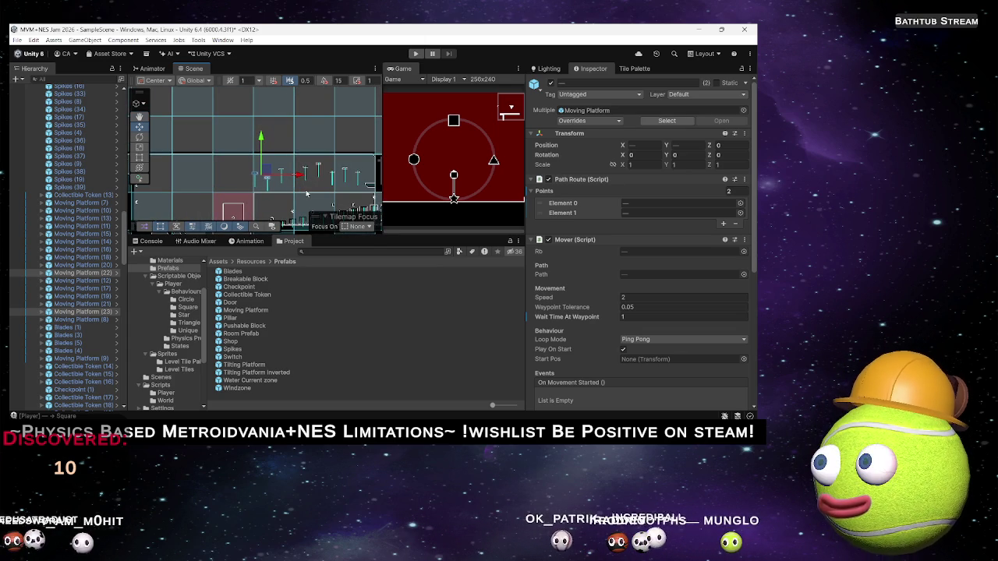
scroll(310, 191, "up", 5)
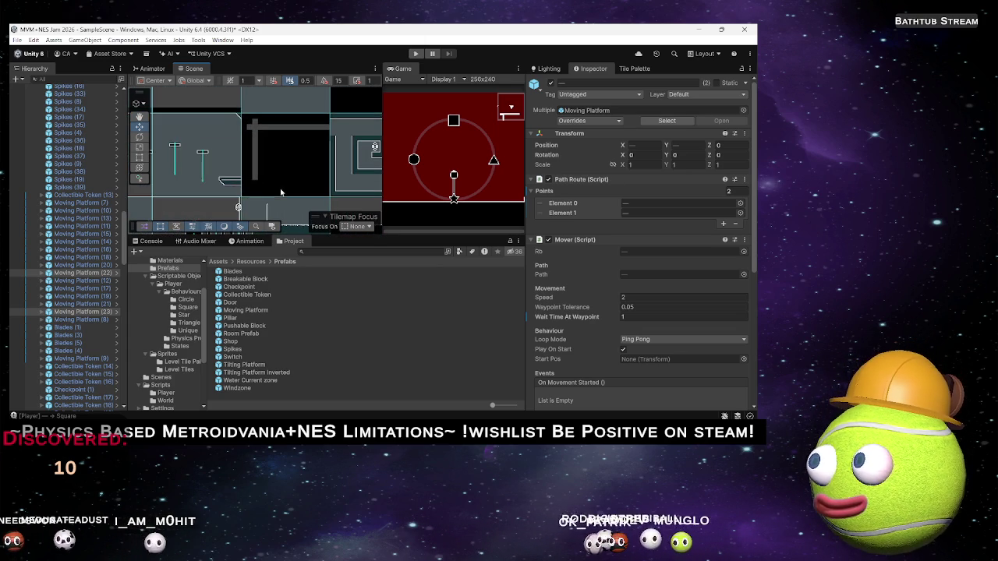
Step: Show the Level Palette, switch to the eraser, and select the plain filled tile from the palette grid
left_click(634, 69)
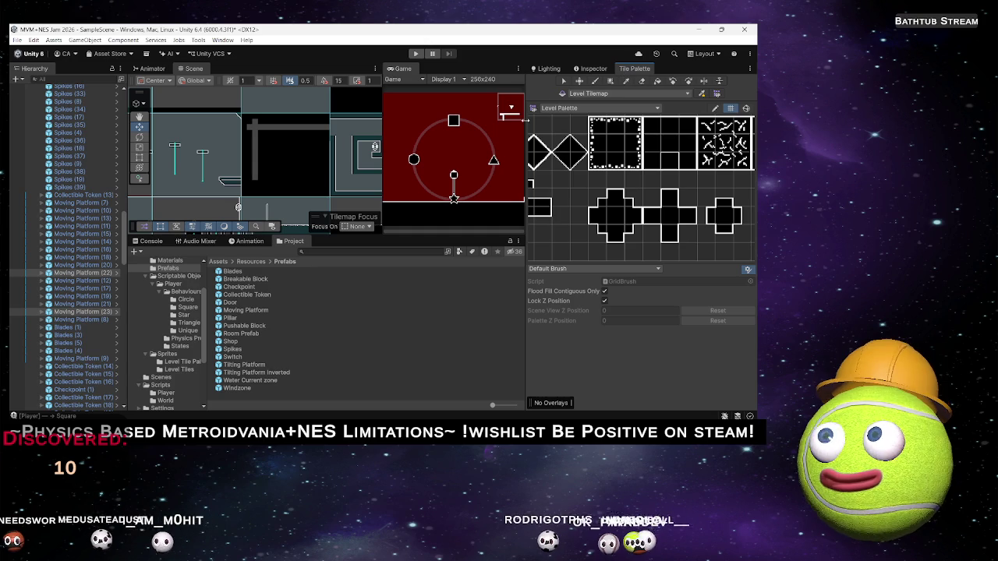
left_click(640, 81)
scroll(250, 171, "up", 3)
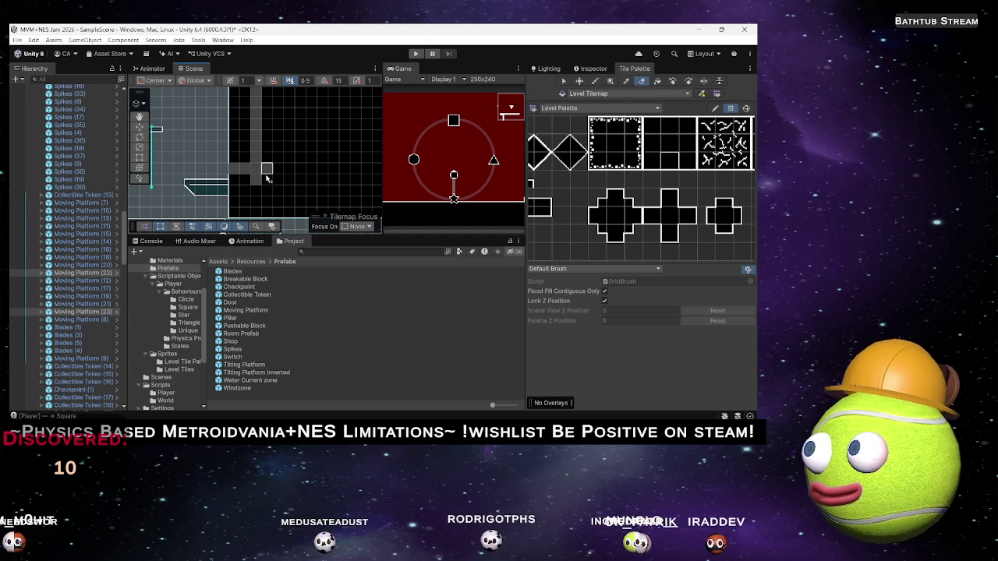
mouse_move(577, 221)
left_mouse_down()
mouse_move(622, 221)
mouse_move(548, 153)
left_mouse_up()
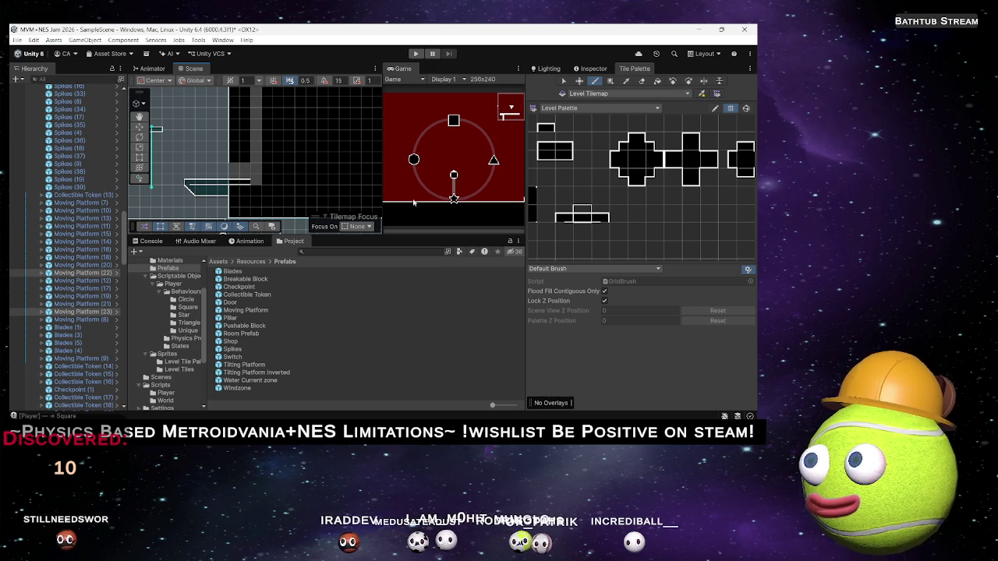
mouse_move(584, 185)
left_mouse_down()
mouse_move(616, 203)
mouse_move(640, 156)
left_mouse_up()
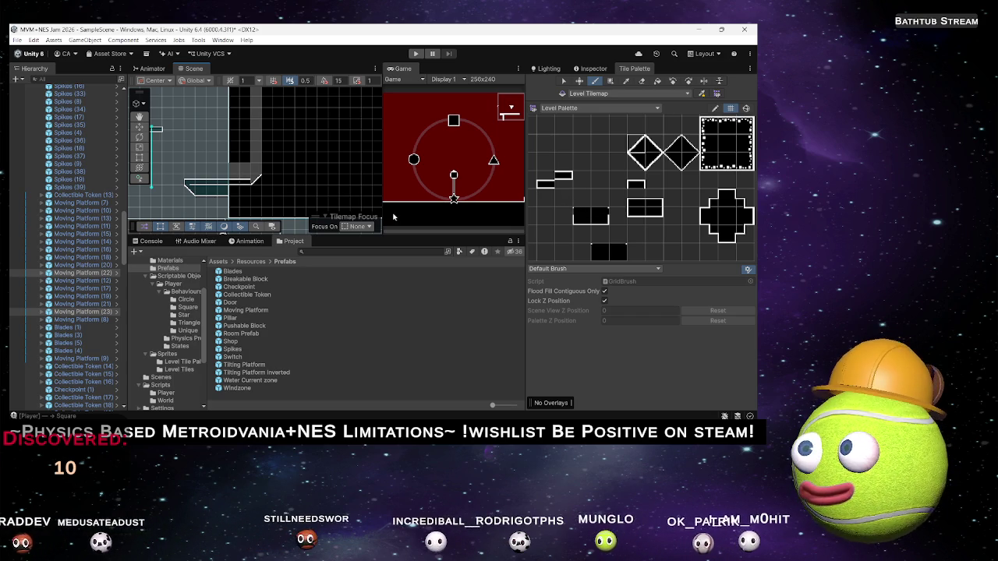
mouse_move(606, 218)
left_mouse_down()
mouse_move(586, 215)
mouse_move(536, 241)
mouse_move(423, 241)
mouse_move(541, 254)
left_mouse_up()
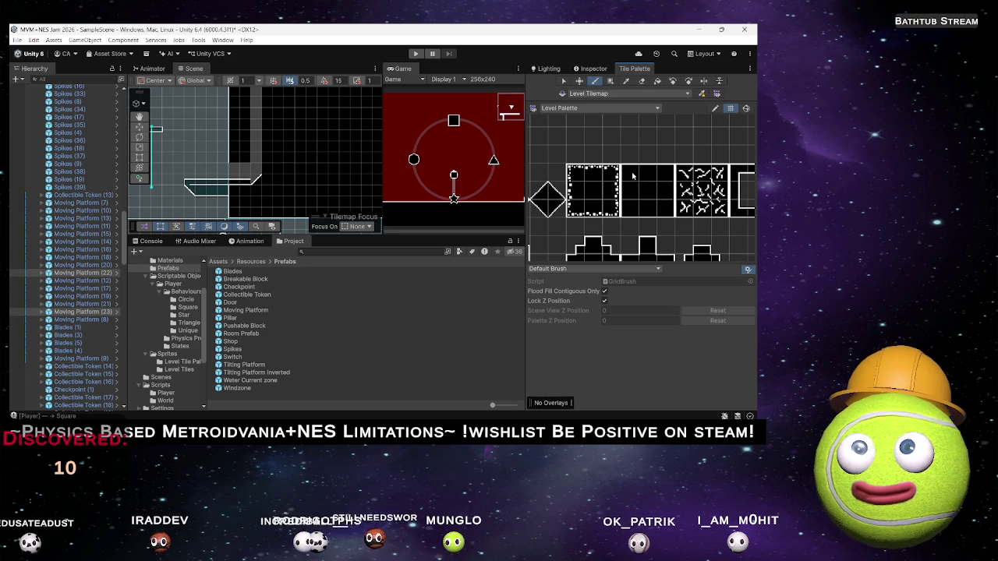
left_click(646, 173)
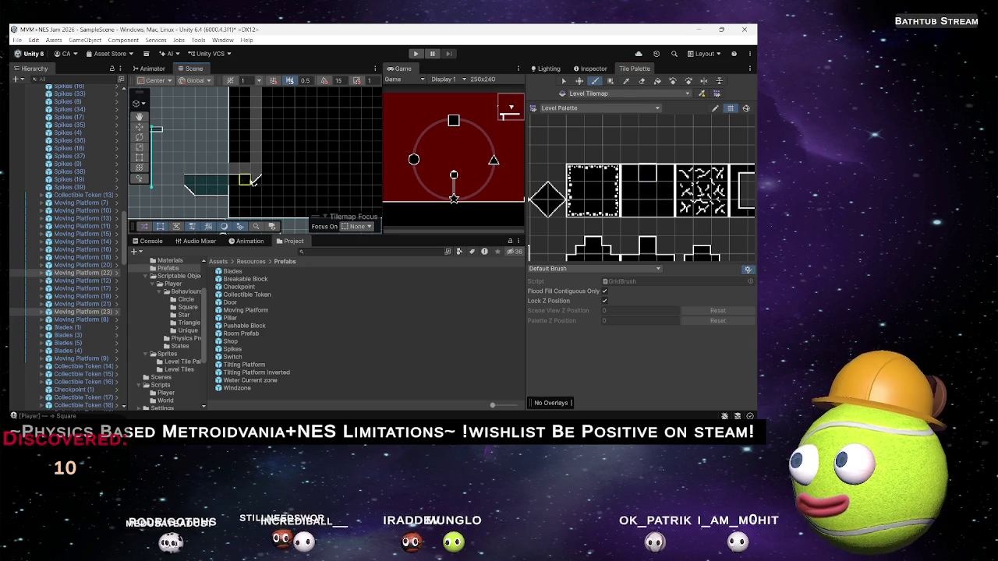
scroll(285, 184, "down", 3)
left_click_drag(299, 187, 301, 198)
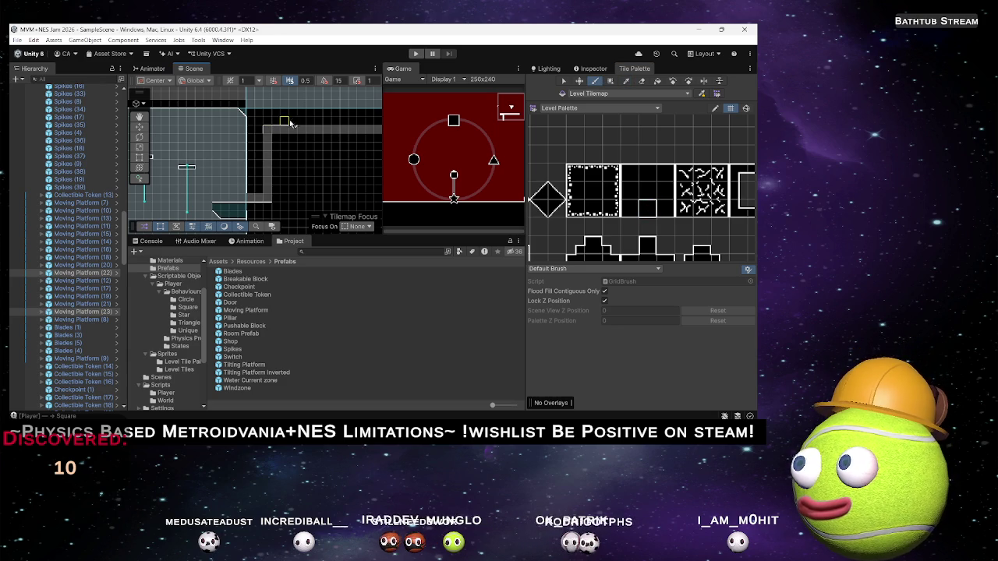
left_click_drag(362, 123, 297, 144)
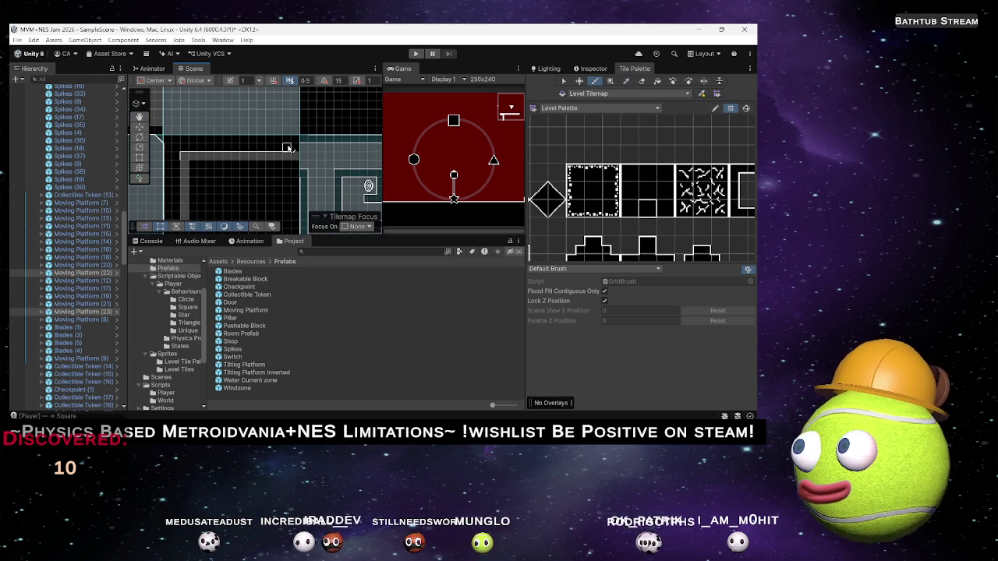
Step: Pick the diamond slope tile for the corridor corners, then switch to the plain square tile
left_click_drag(549, 211, 572, 209)
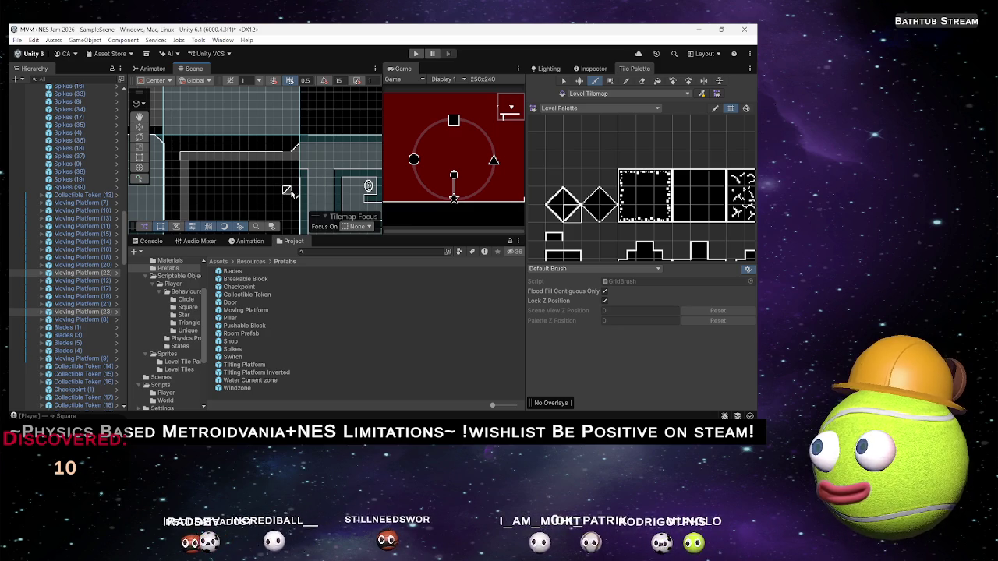
left_click(554, 207)
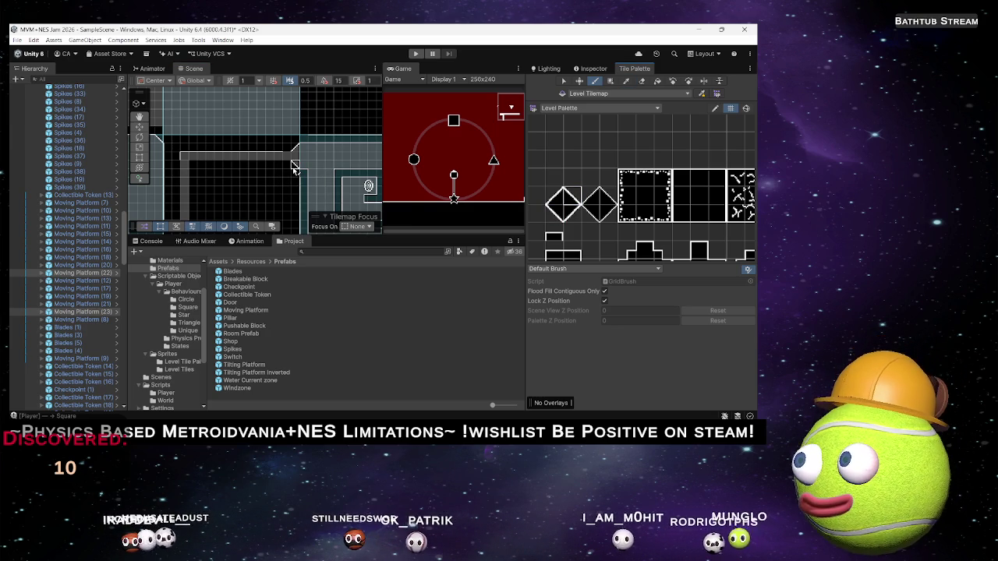
left_click_drag(297, 191, 252, 200)
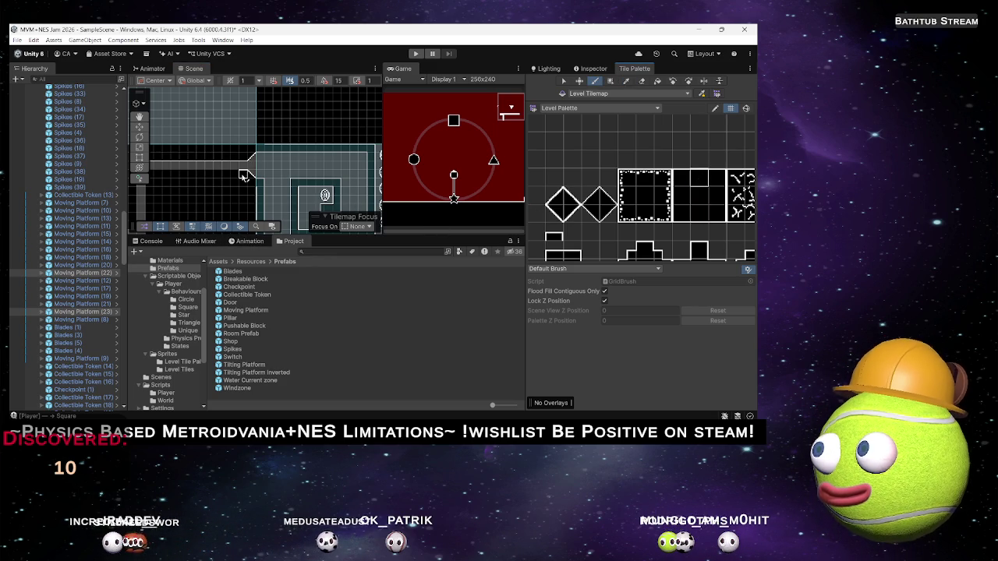
left_click_drag(158, 177, 231, 186)
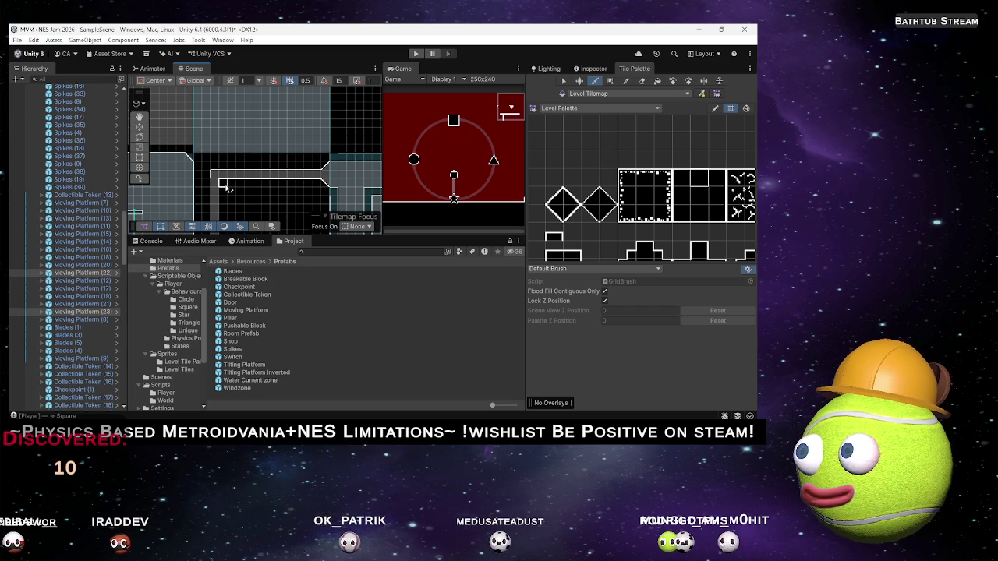
left_click_drag(291, 209, 289, 141)
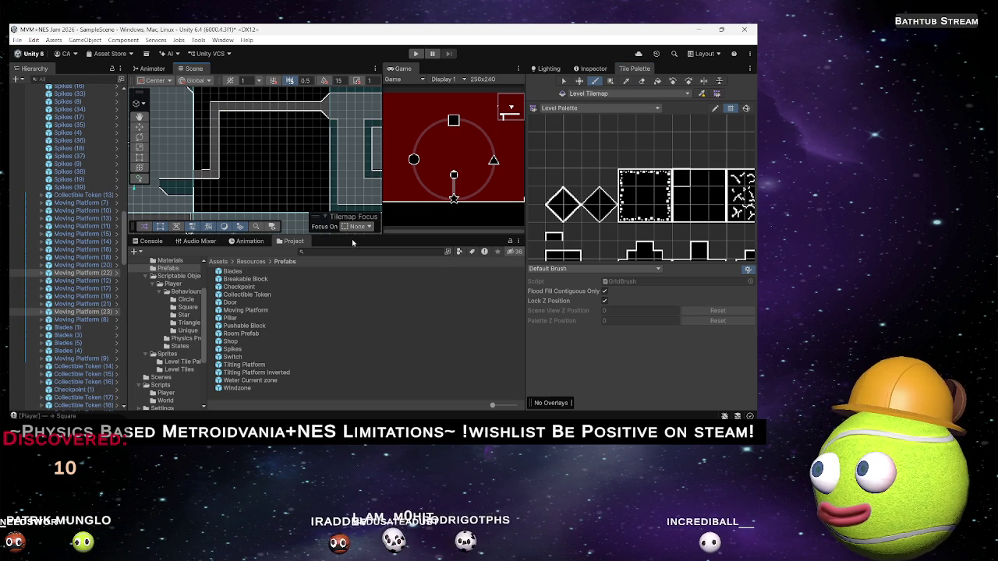
left_click(698, 216)
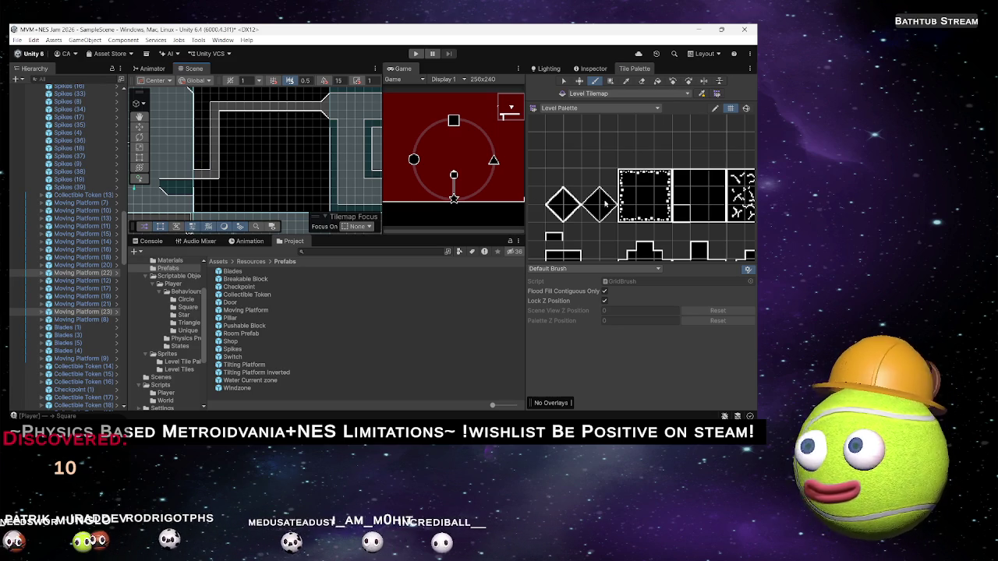
left_click_drag(559, 254, 607, 236)
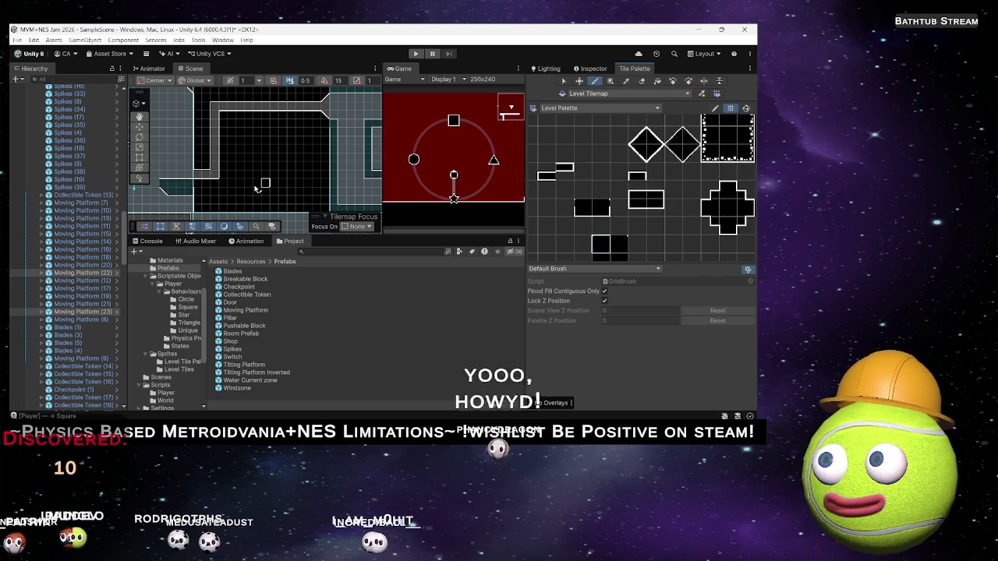
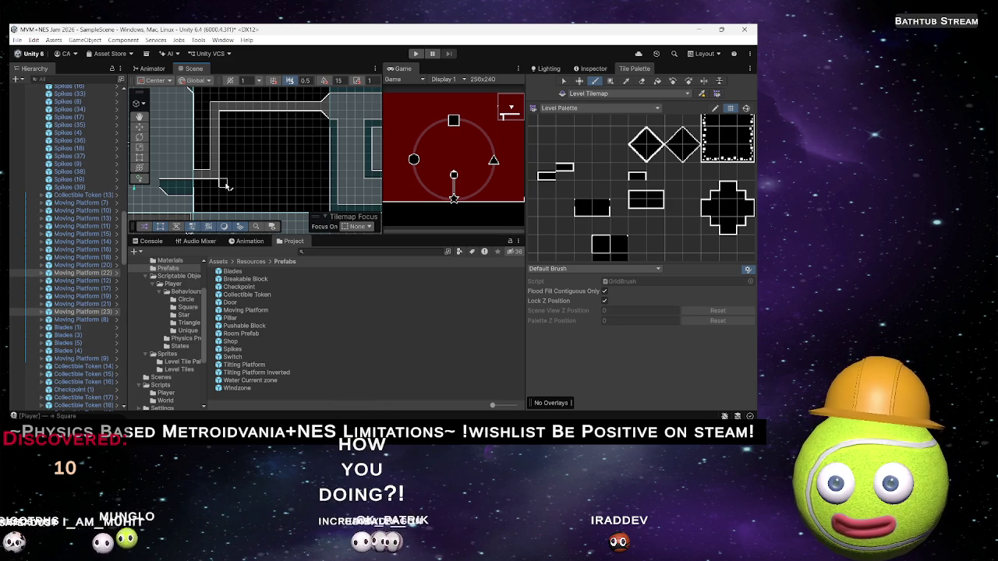
Step: Survey the level around the walled room corners
scroll(223, 167, "up", 5)
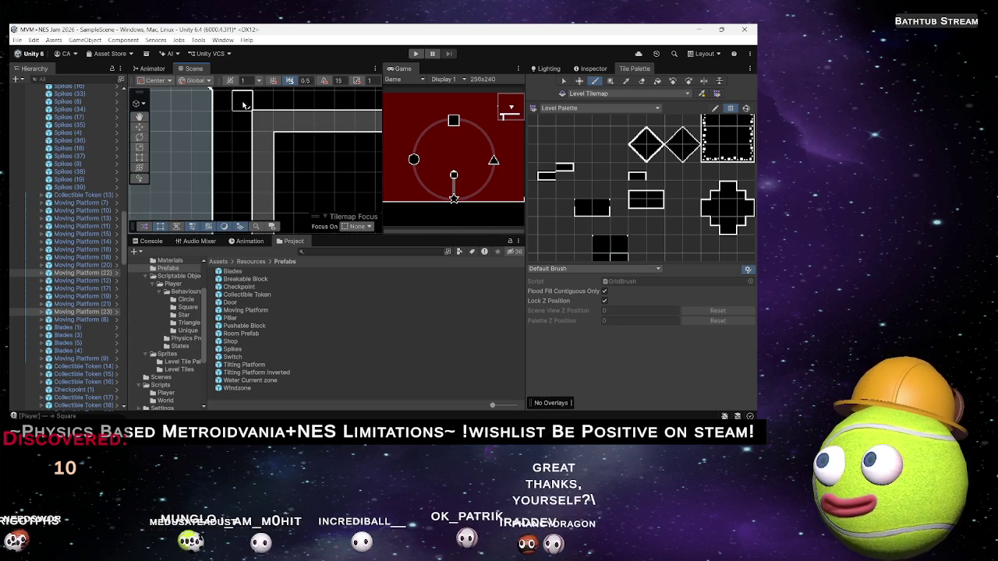
left_click_drag(241, 96, 254, 178)
scroll(263, 156, "down", 5)
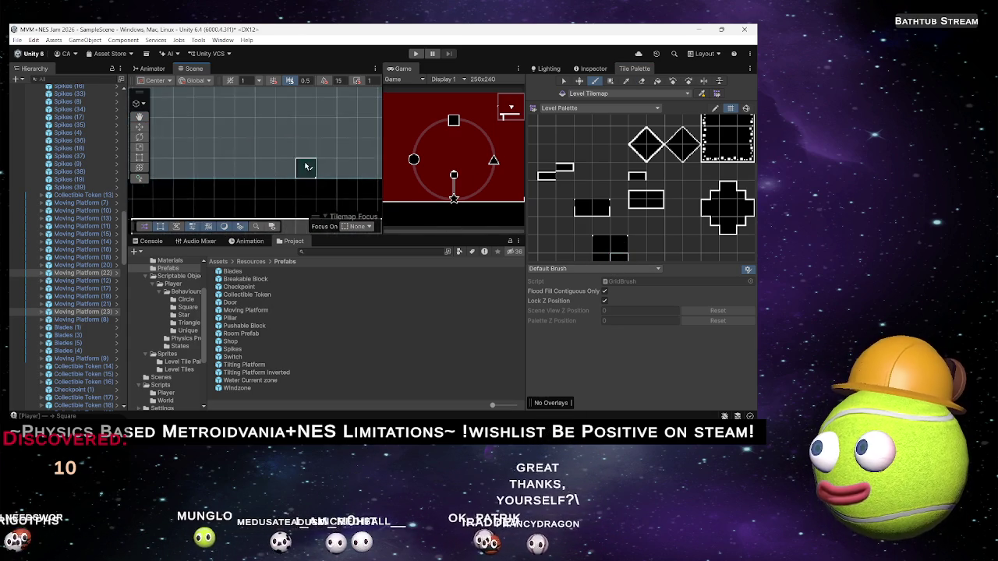
mouse_move(297, 188)
left_mouse_down()
mouse_move(218, 169)
mouse_move(226, 179)
mouse_move(308, 184)
mouse_move(278, 145)
mouse_move(240, 149)
left_mouse_up()
scroll(241, 148, "down", 1)
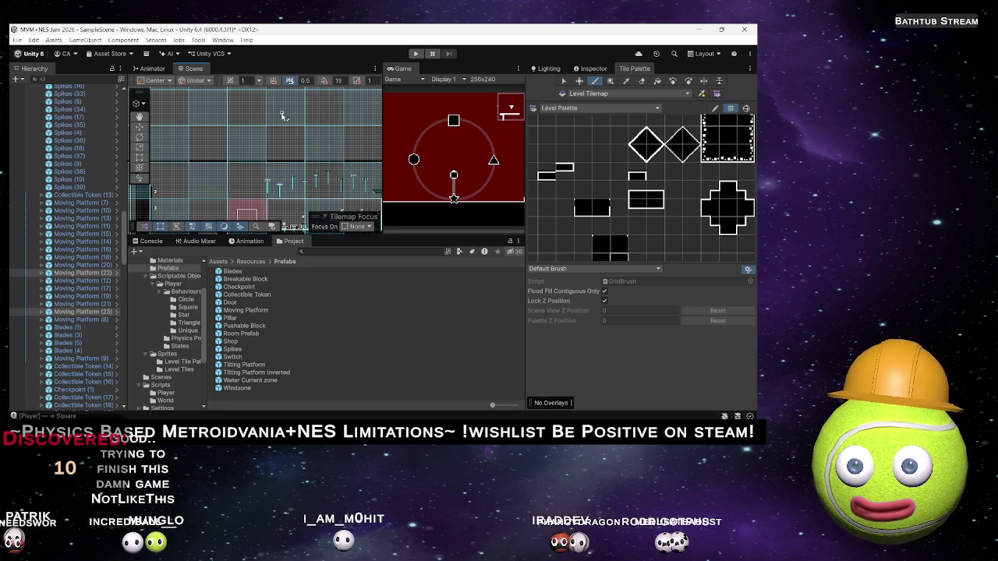
scroll(248, 145, "down", 2)
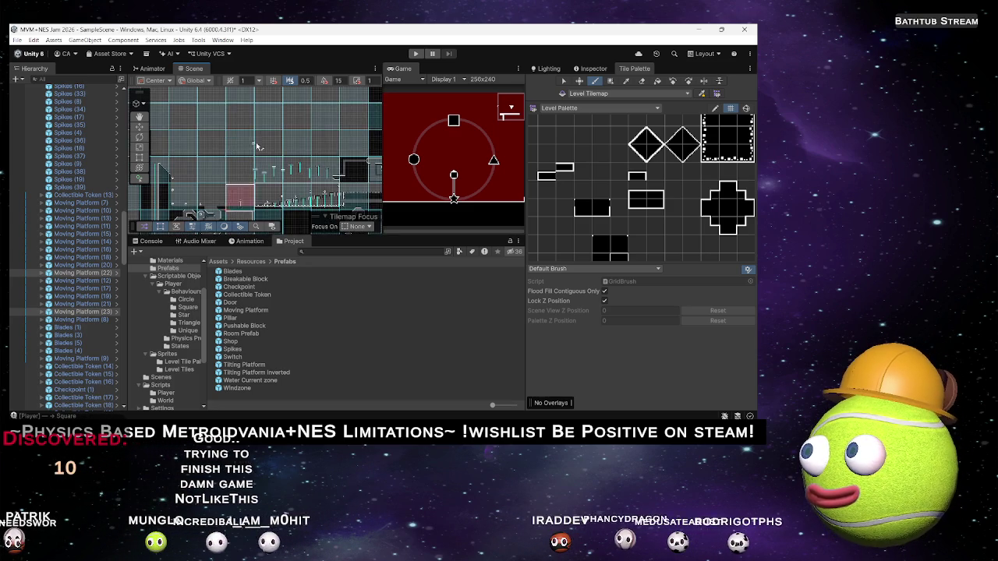
scroll(248, 145, "up", 5)
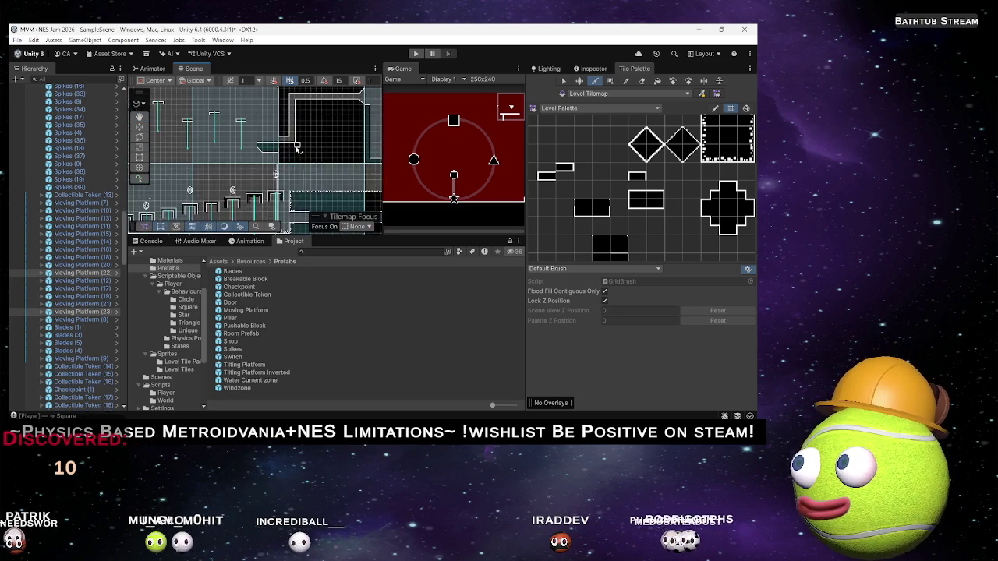
scroll(297, 150, "up", 5)
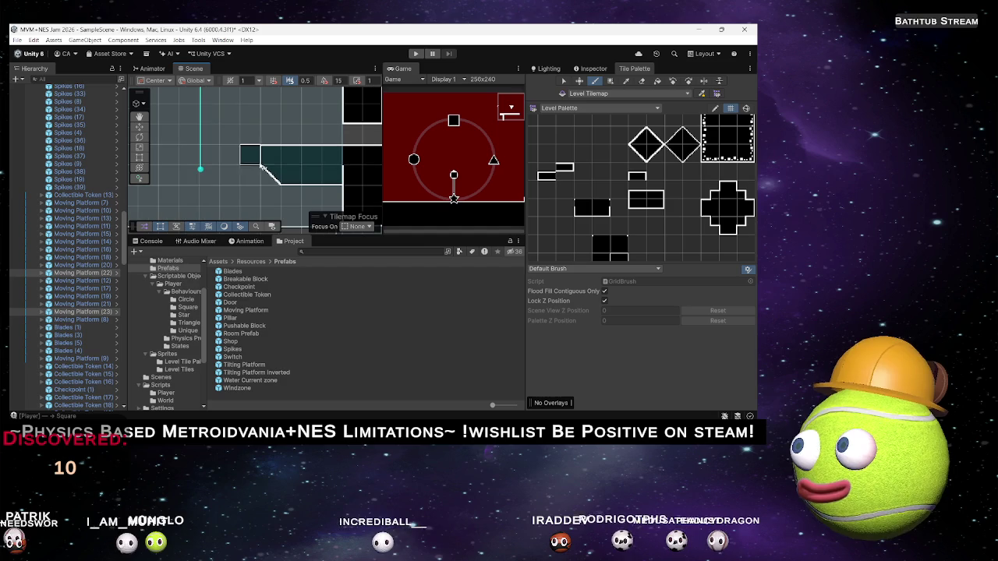
Step: Pick the solid black square tile from the Level Palette for painting
left_click_drag(714, 164, 630, 173)
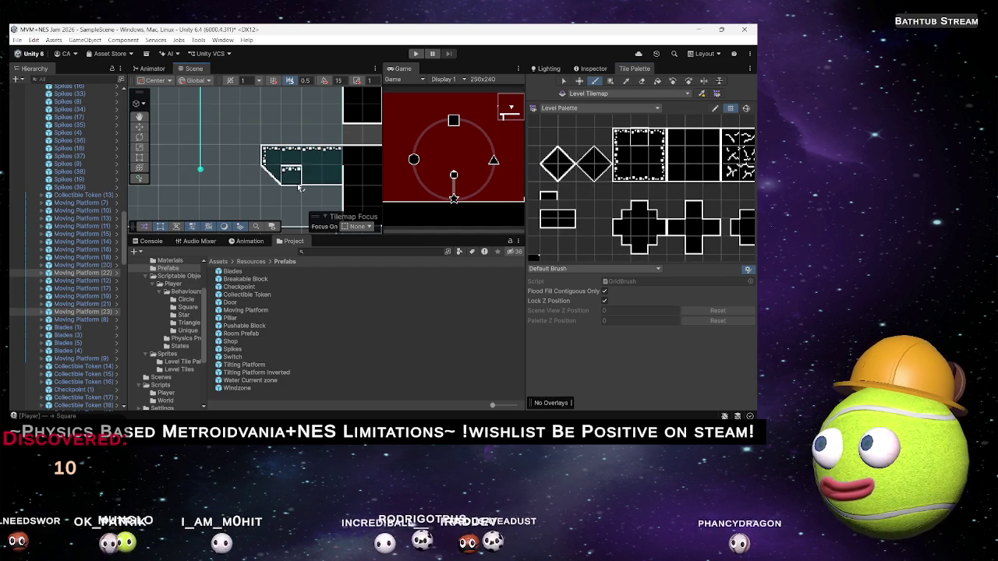
scroll(269, 179, "down", 2)
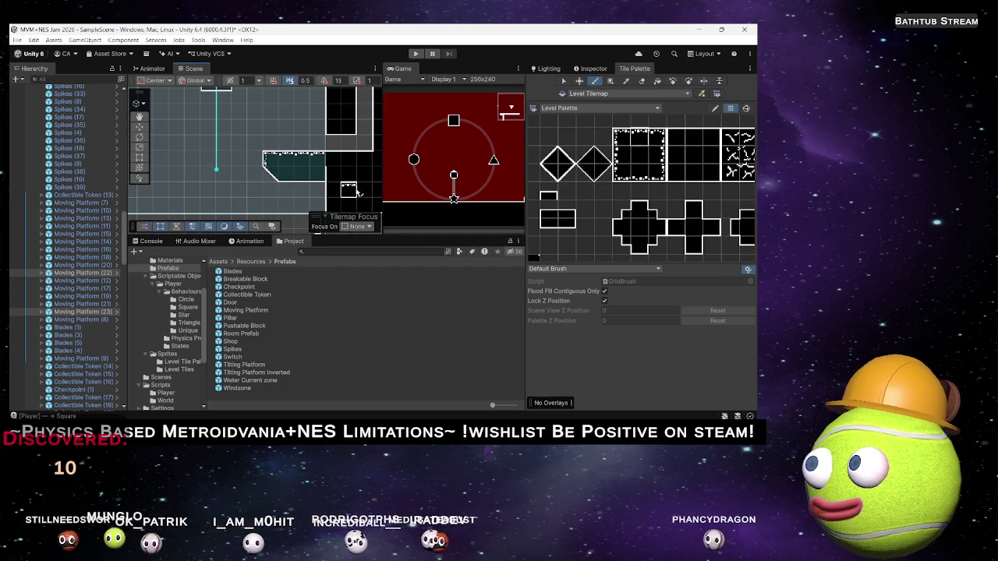
scroll(349, 193, "up", 3)
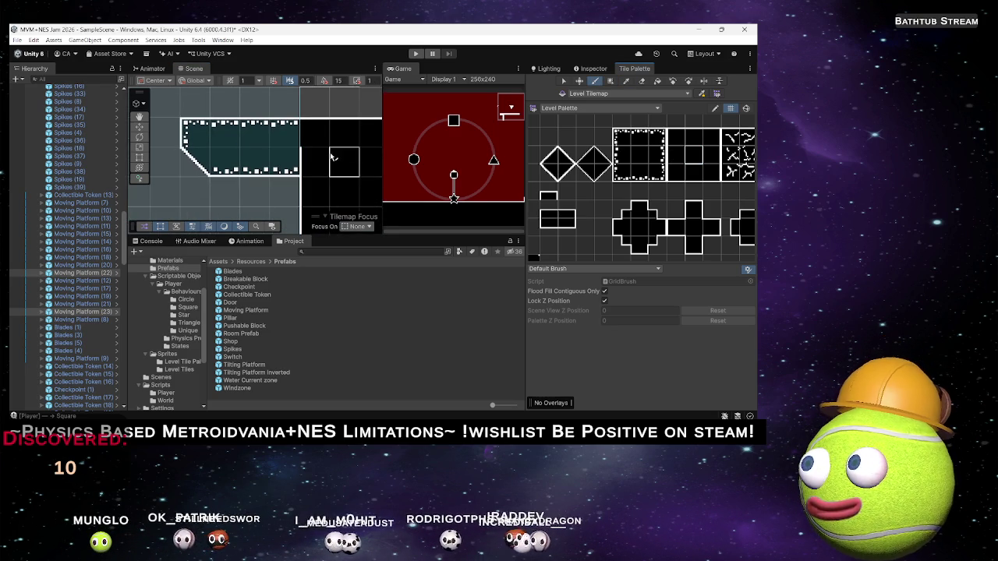
left_click_drag(568, 224, 587, 220)
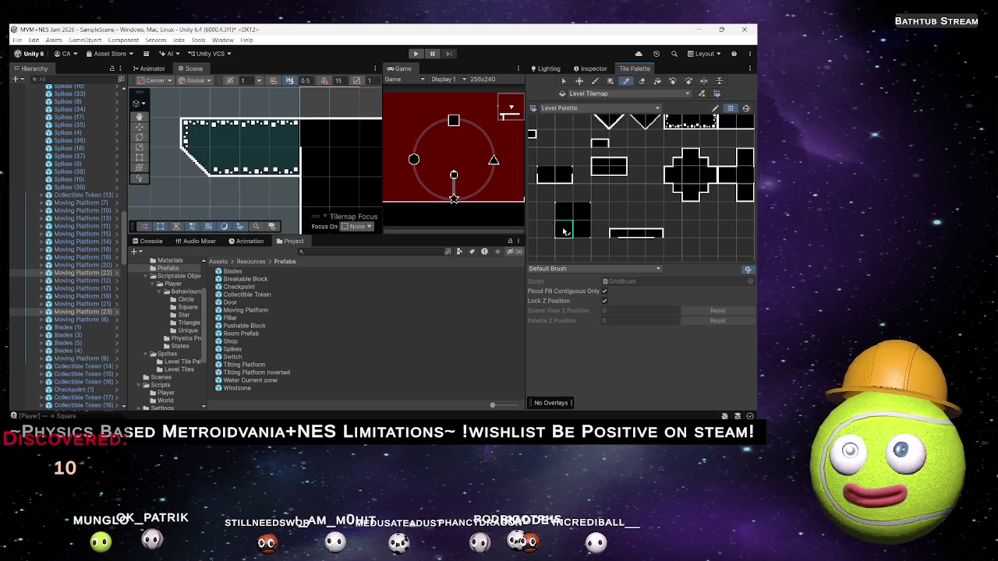
left_click(564, 230)
scroll(269, 180, "down", 1)
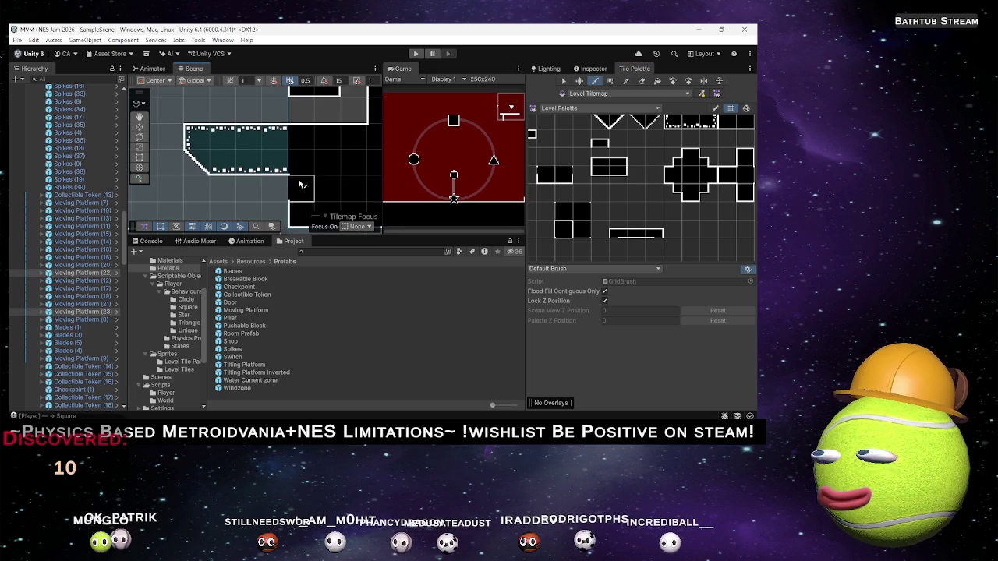
scroll(614, 191, "down", 4)
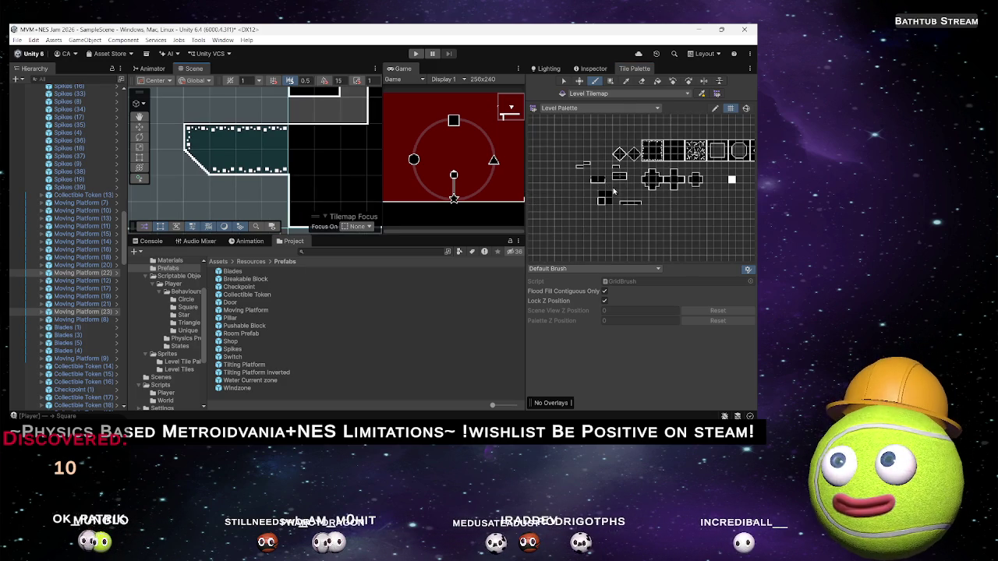
left_click_drag(613, 191, 565, 182)
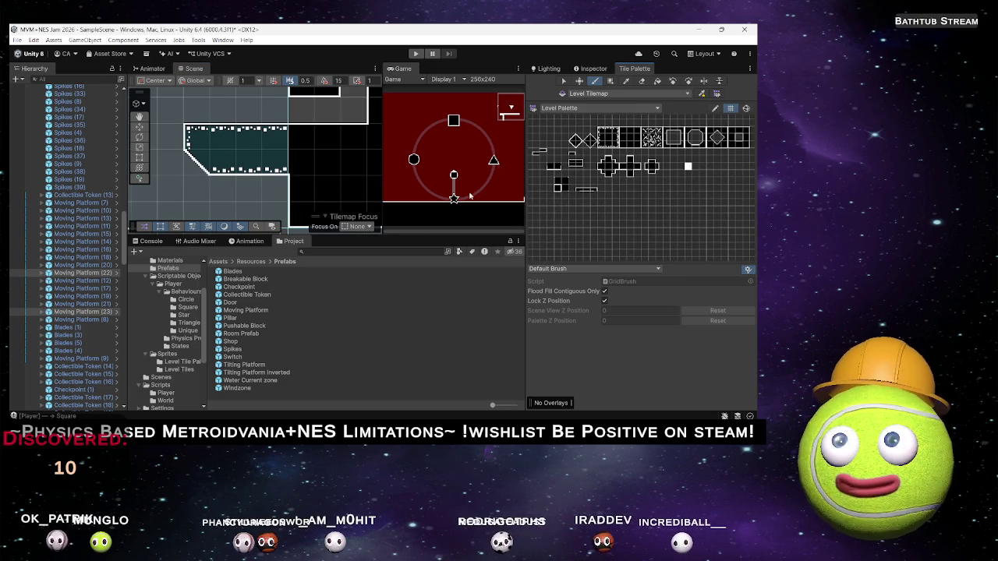
scroll(226, 186, "down", 6)
mouse_move(226, 185)
left_mouse_down()
mouse_move(260, 170)
mouse_move(249, 169)
left_mouse_up()
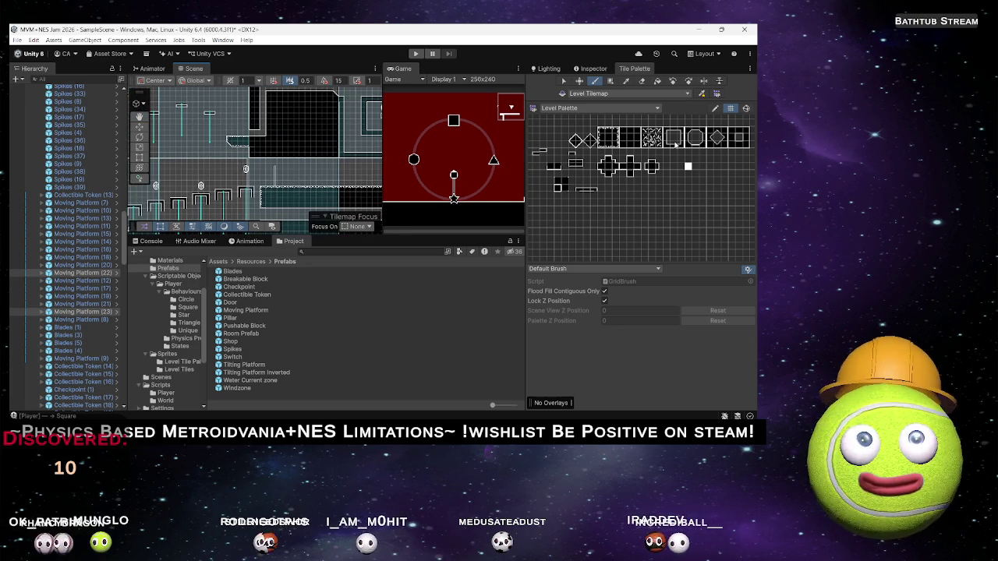
scroll(225, 131, "up", 3)
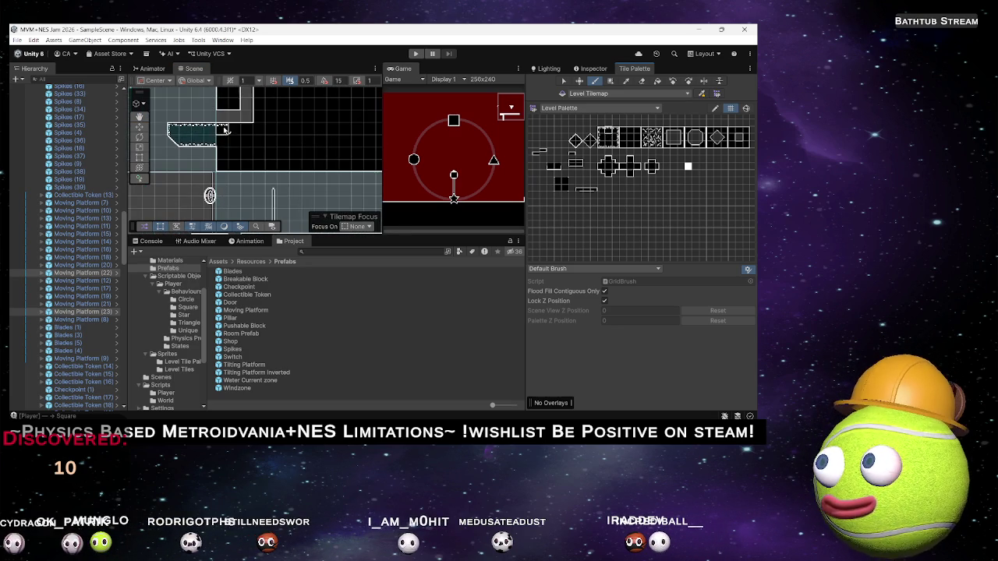
scroll(246, 158, "down", 3)
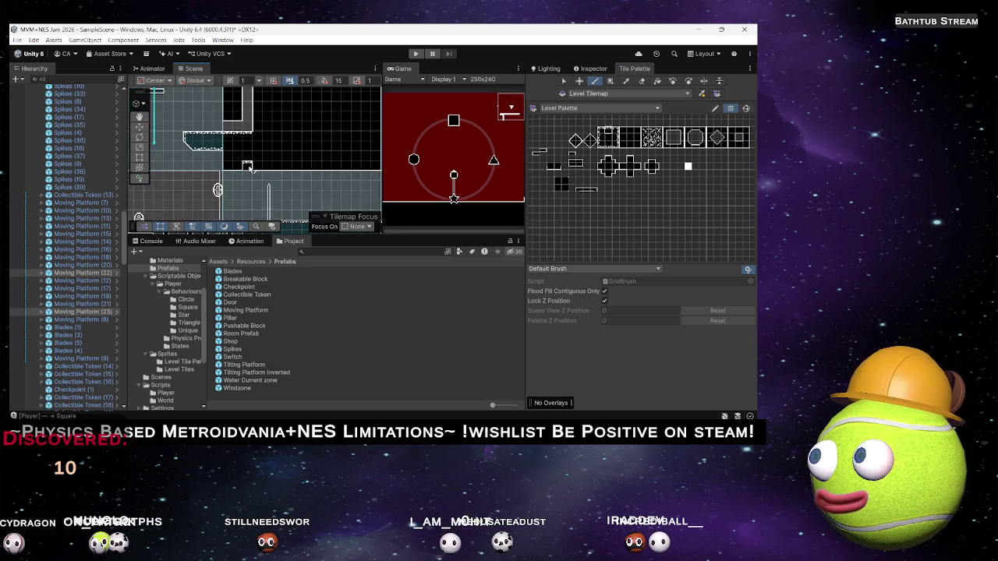
scroll(263, 143, "down", 3)
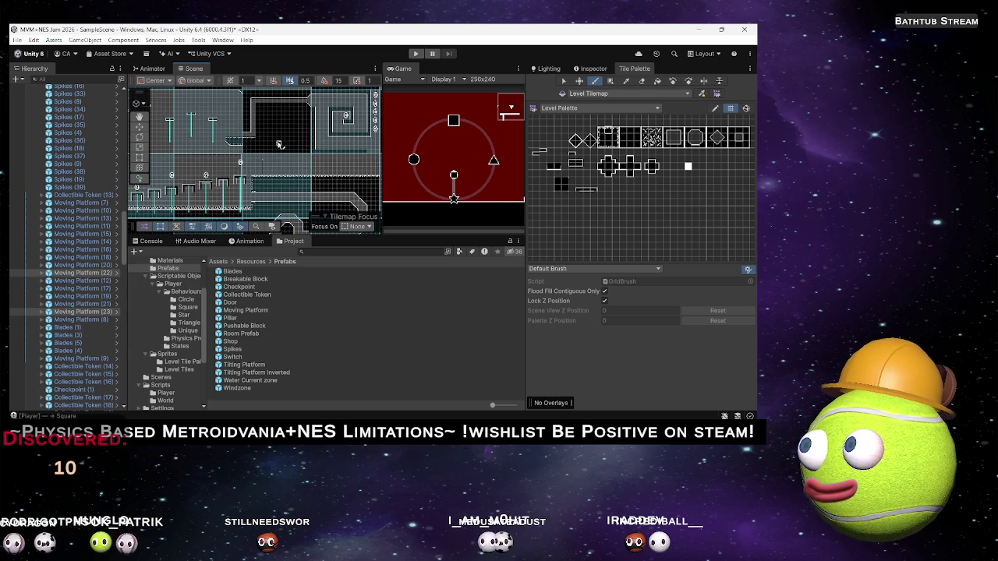
scroll(279, 144, "up", 3)
scroll(260, 156, "up", 3)
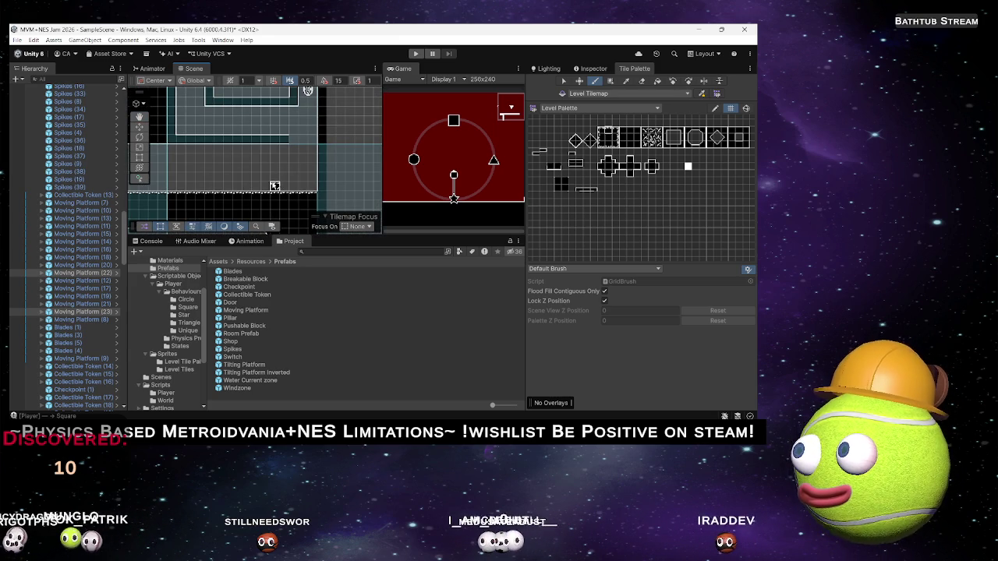
scroll(234, 166, "down", 3)
left_click_drag(201, 172, 268, 141)
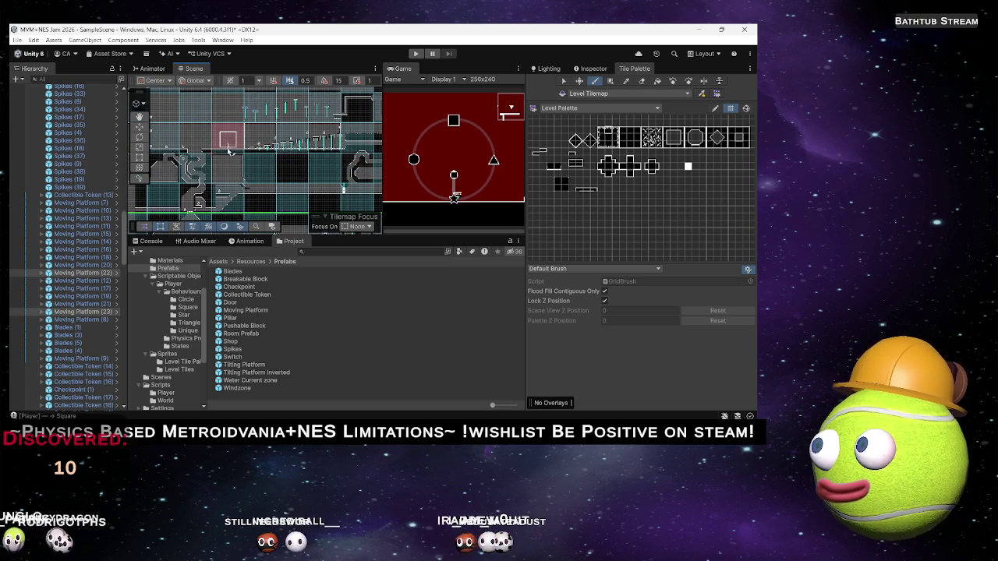
scroll(230, 147, "up", 5)
left_click_drag(257, 110, 259, 172)
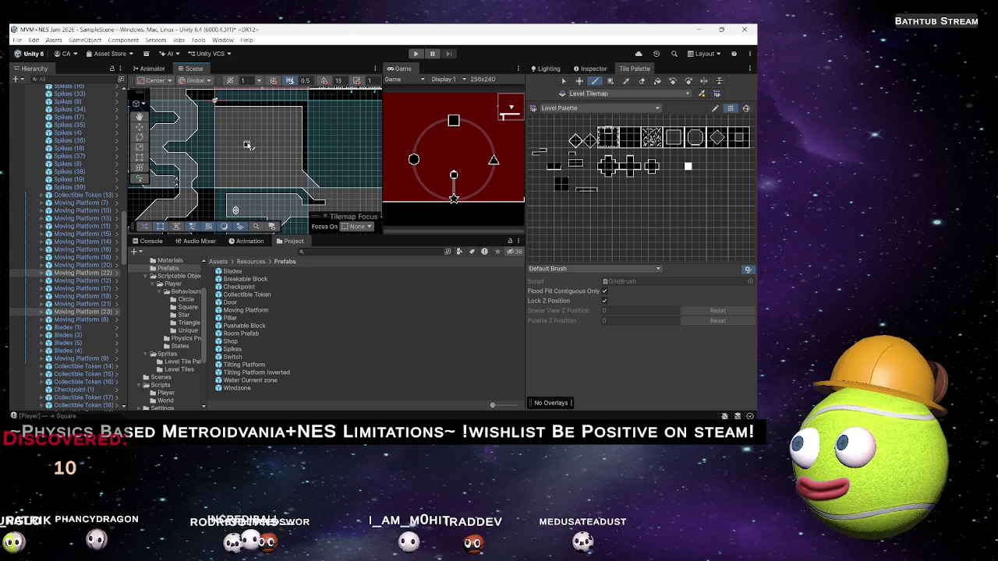
key("i")
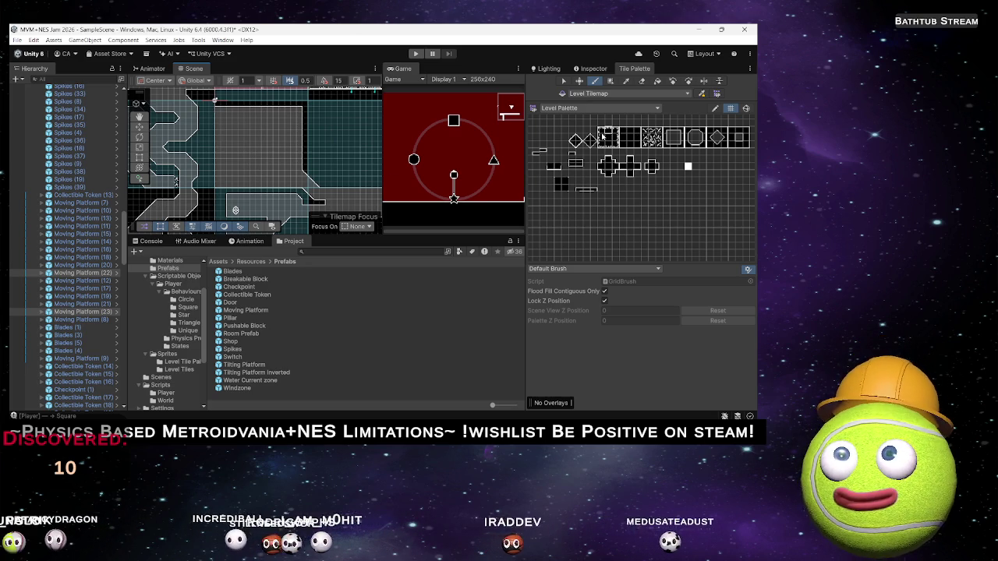
left_click(602, 134)
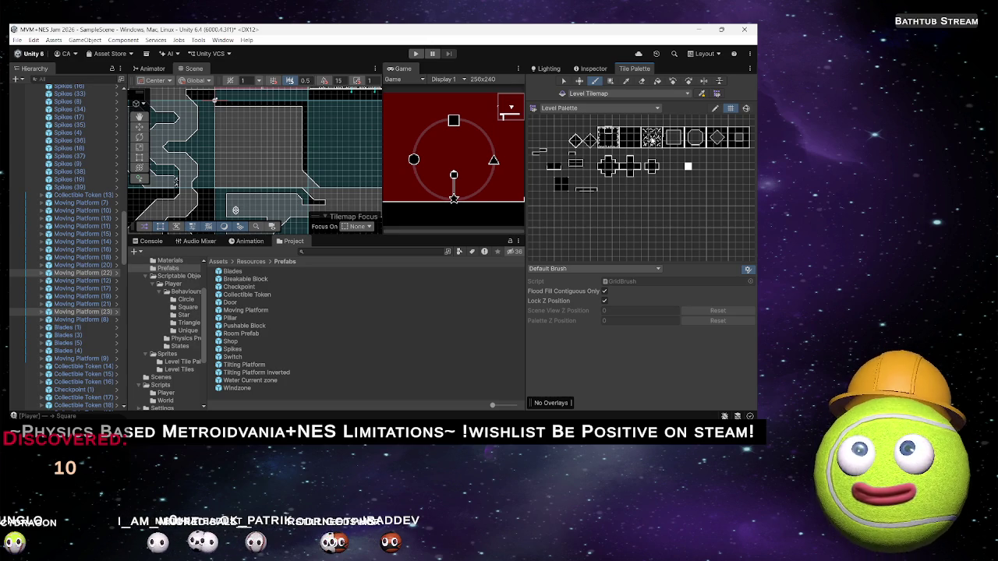
scroll(304, 181, "up", 3)
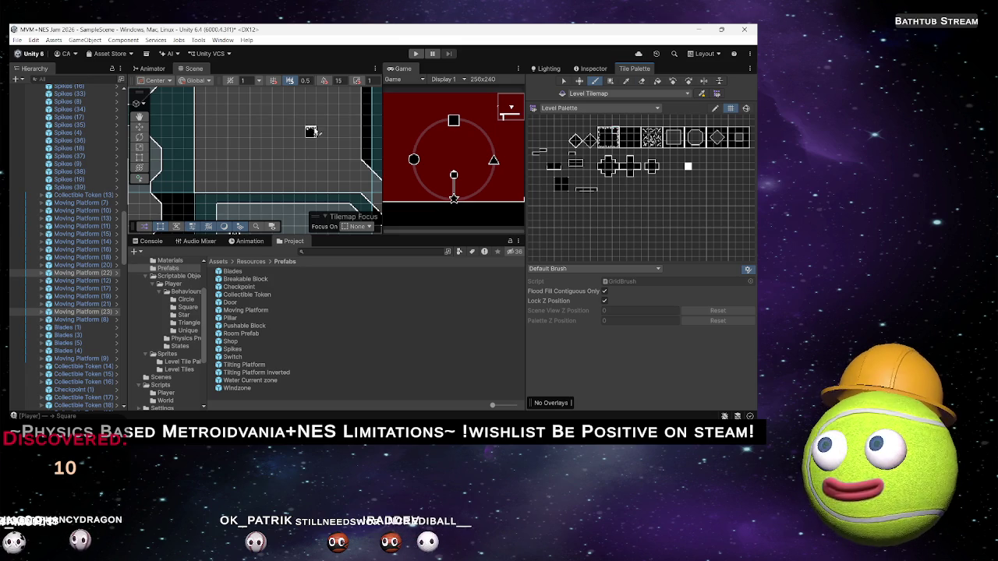
mouse_move(299, 130)
left_mouse_down()
mouse_move(282, 163)
mouse_move(265, 153)
left_mouse_up()
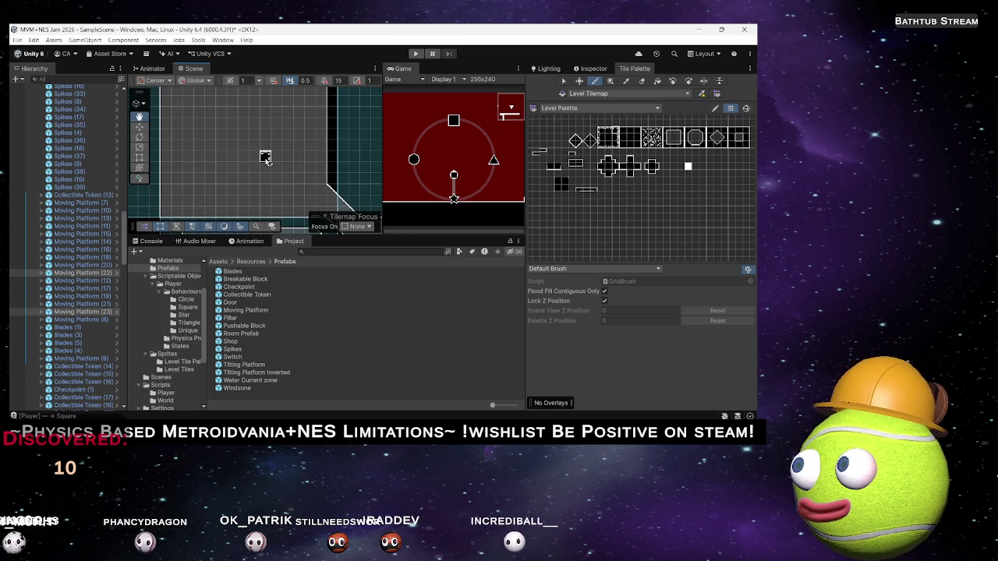
scroll(269, 167, "up", 1)
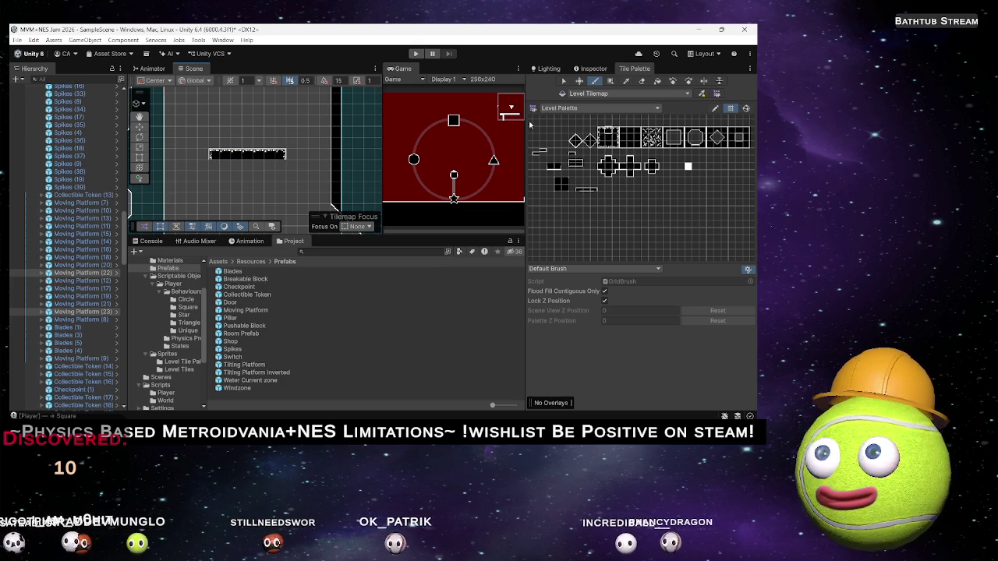
left_click(219, 160)
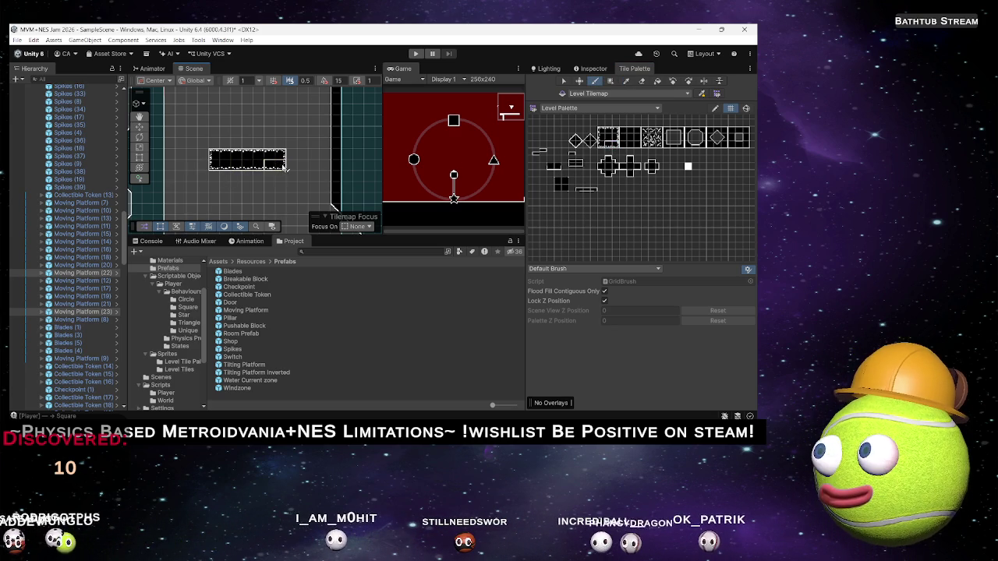
scroll(257, 134, "down", 5)
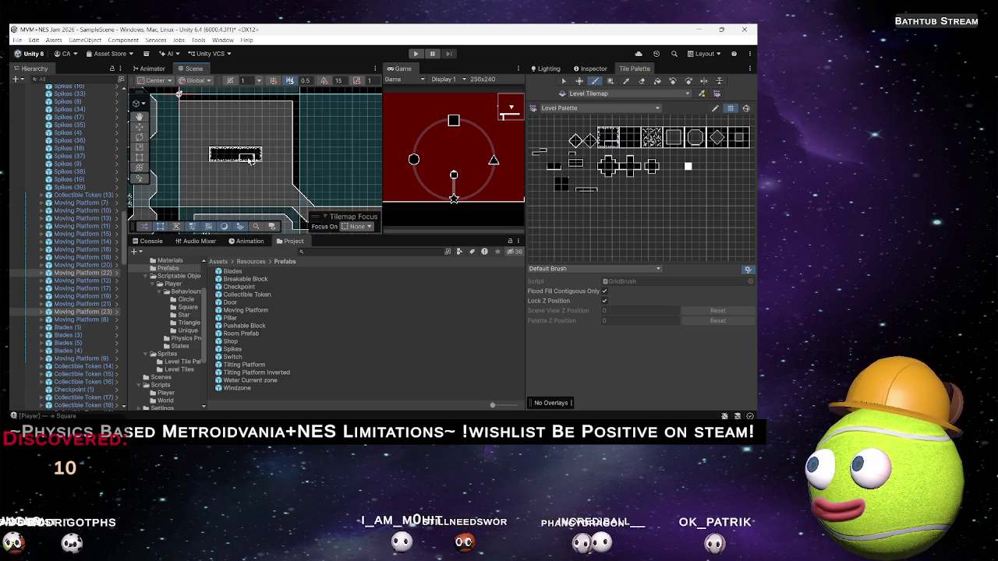
scroll(232, 196, "right", 2)
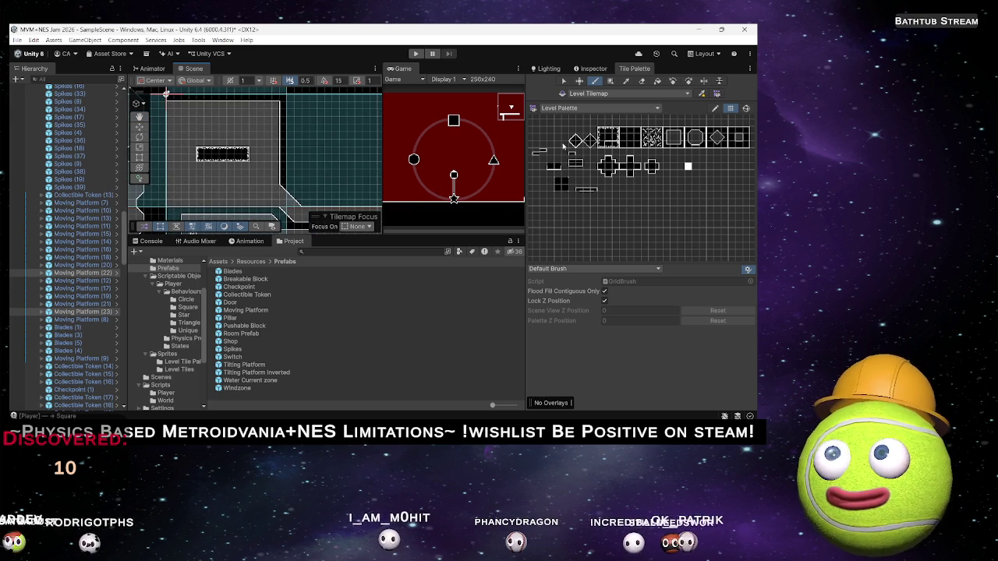
scroll(260, 169, "down", 5)
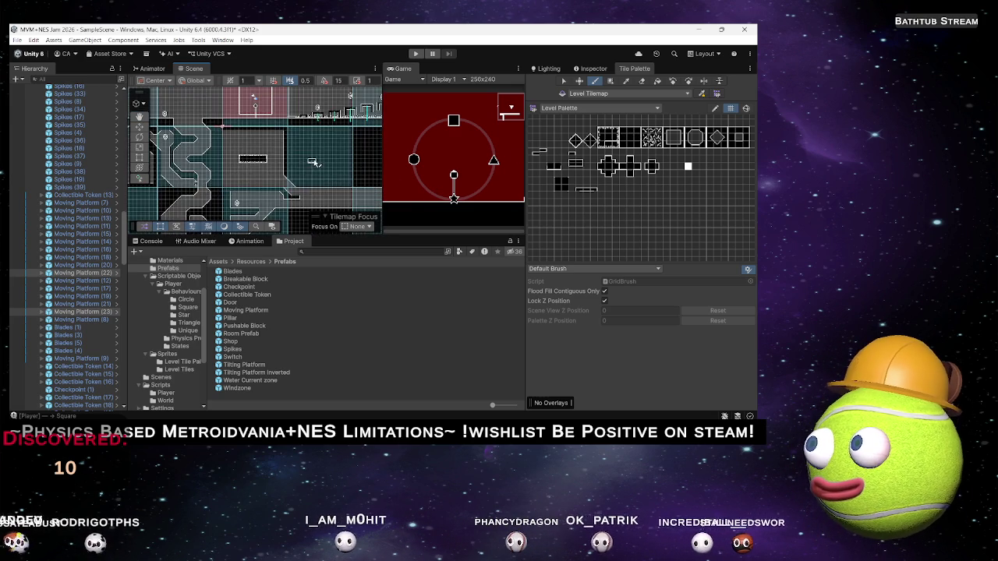
scroll(265, 164, "down", 5)
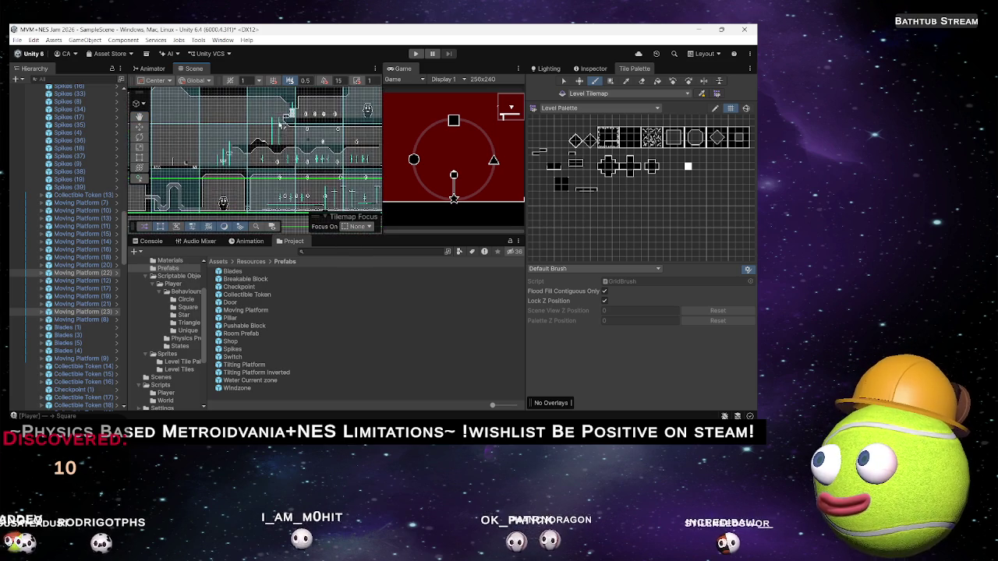
scroll(269, 152, "up", 10)
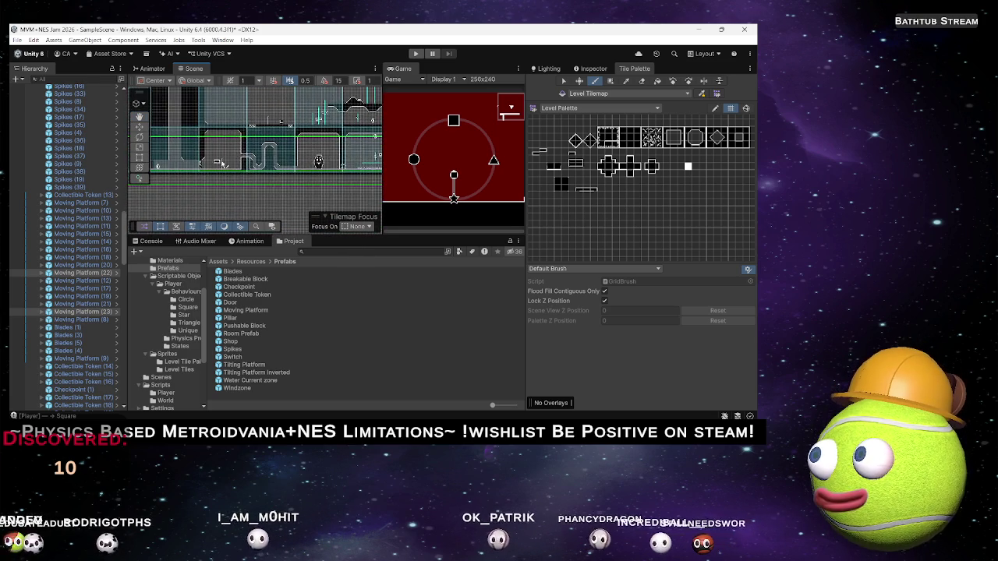
scroll(272, 156, "down", 4)
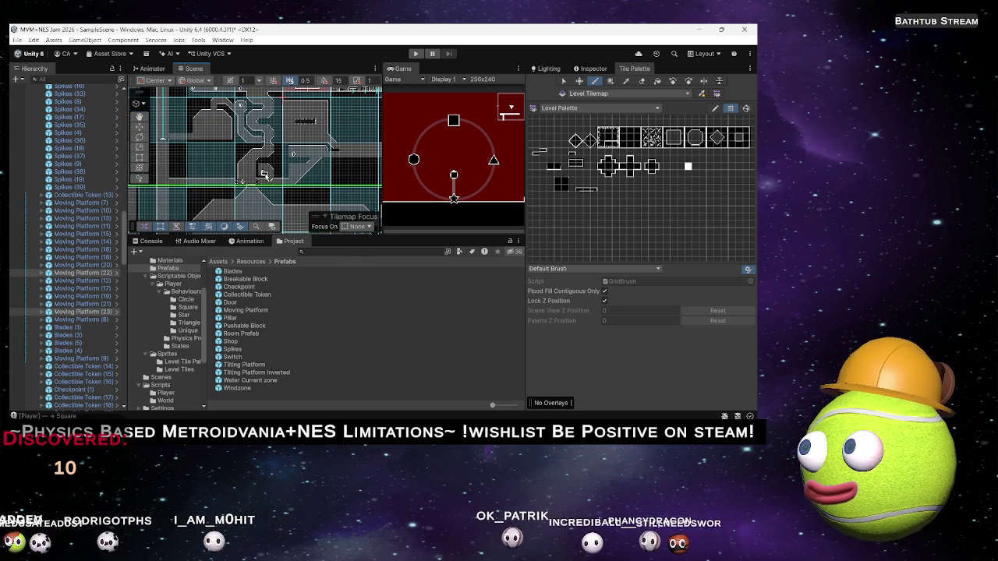
scroll(270, 183, "up", 5)
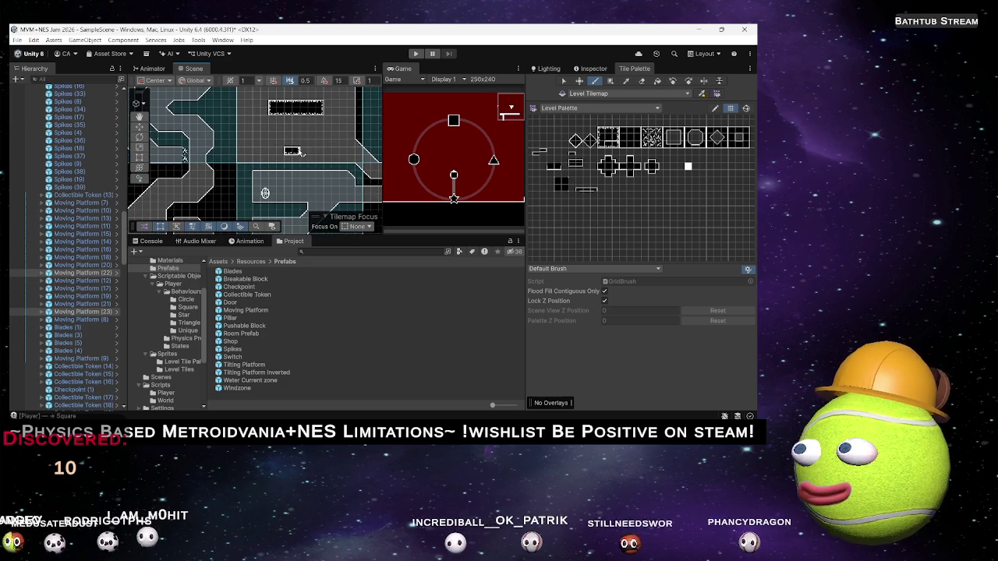
scroll(293, 151, "up", 5)
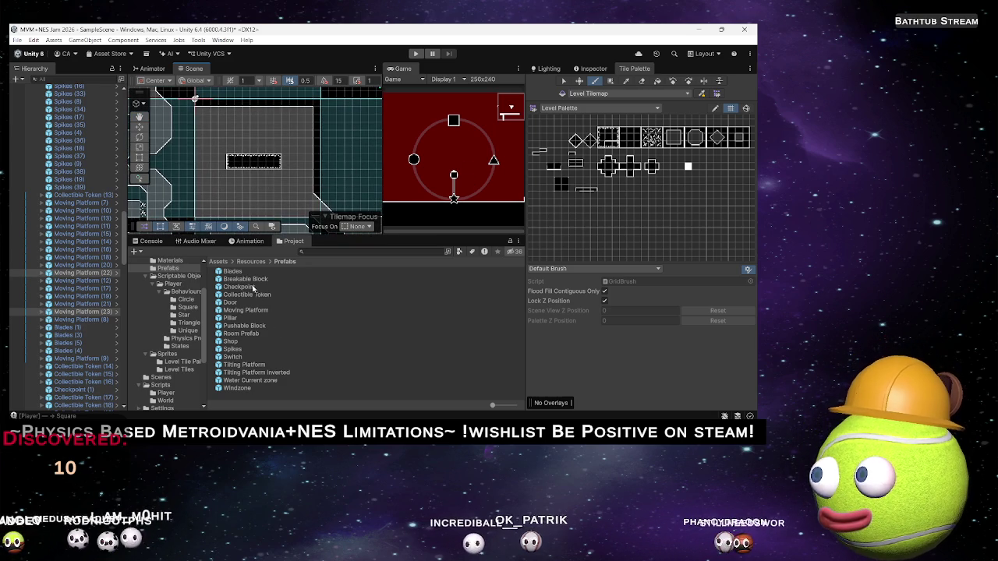
Step: With the Move tool and a widened Scene view, edit the breakable block's Position X in the Inspector
scroll(70, 249, "down", 10)
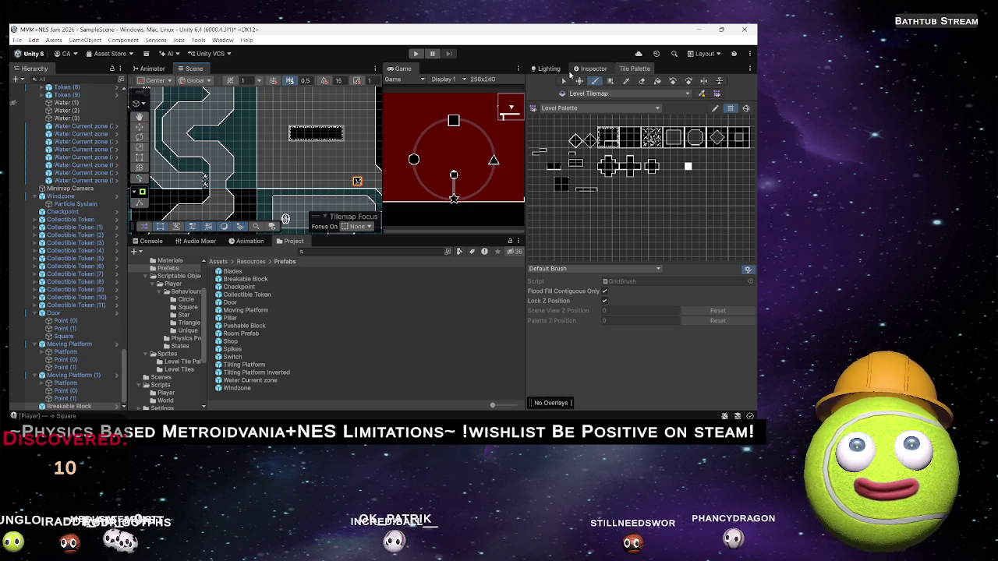
key("w")
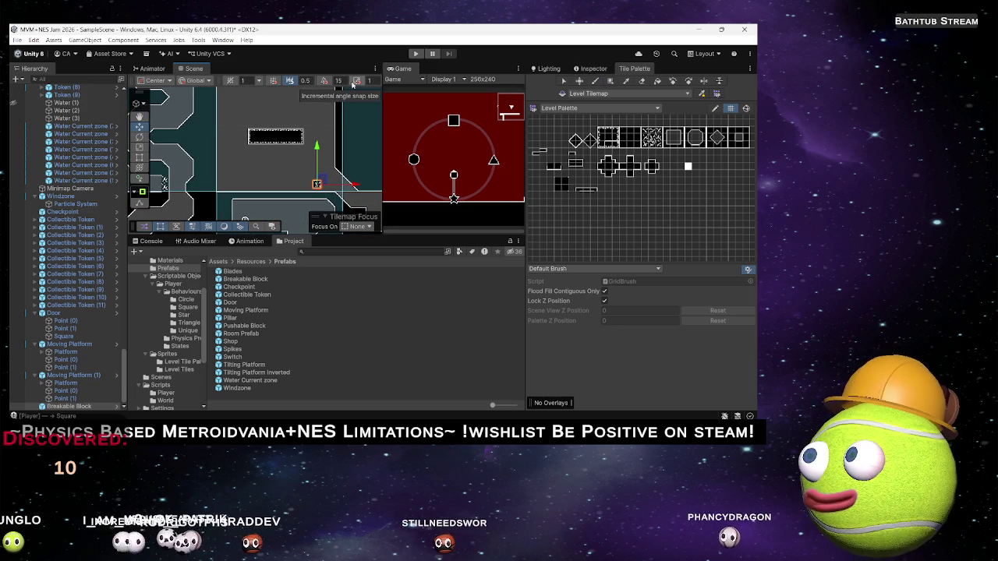
left_click_drag(382, 94, 497, 94)
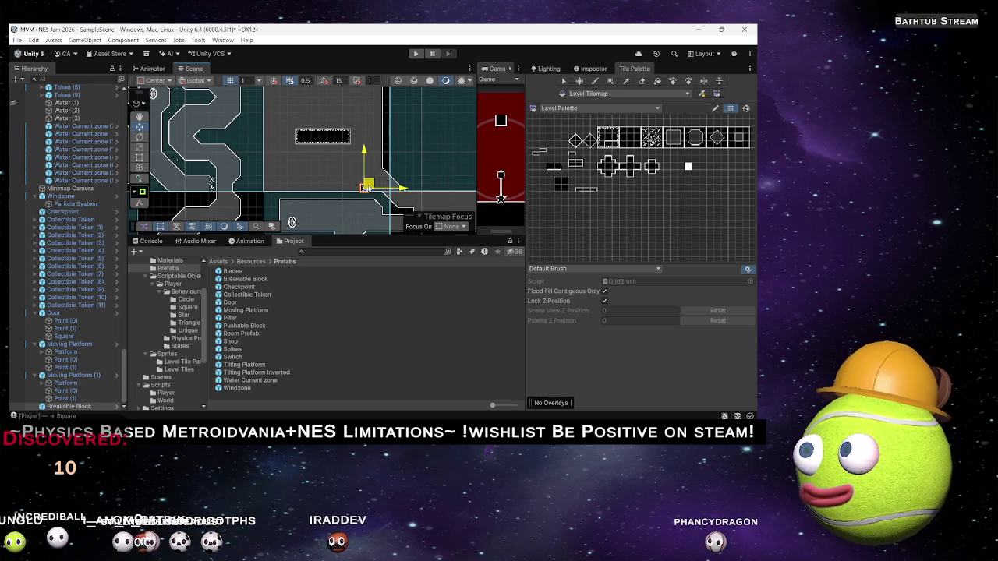
scroll(363, 188, "up", 4)
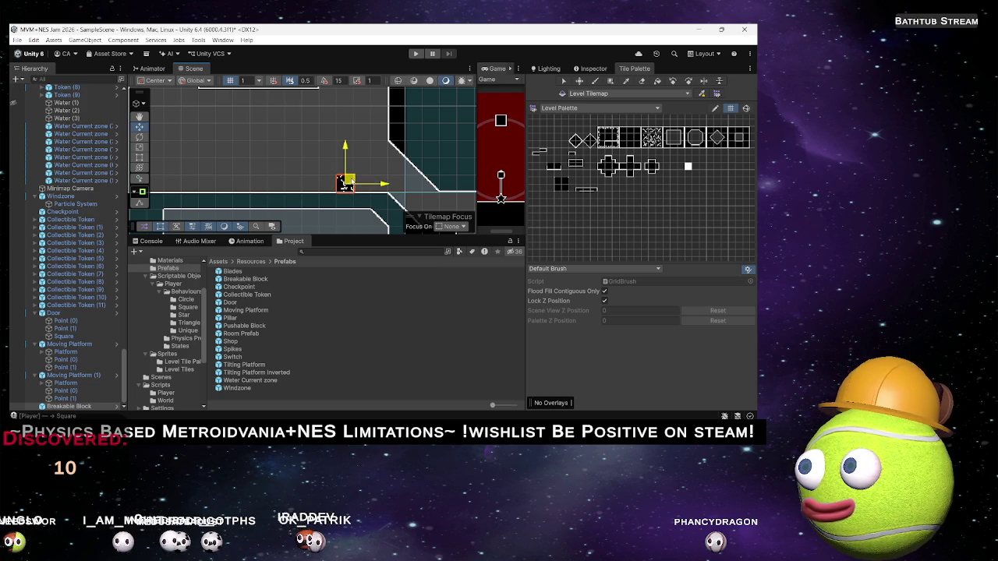
left_click(590, 68)
left_click(646, 148)
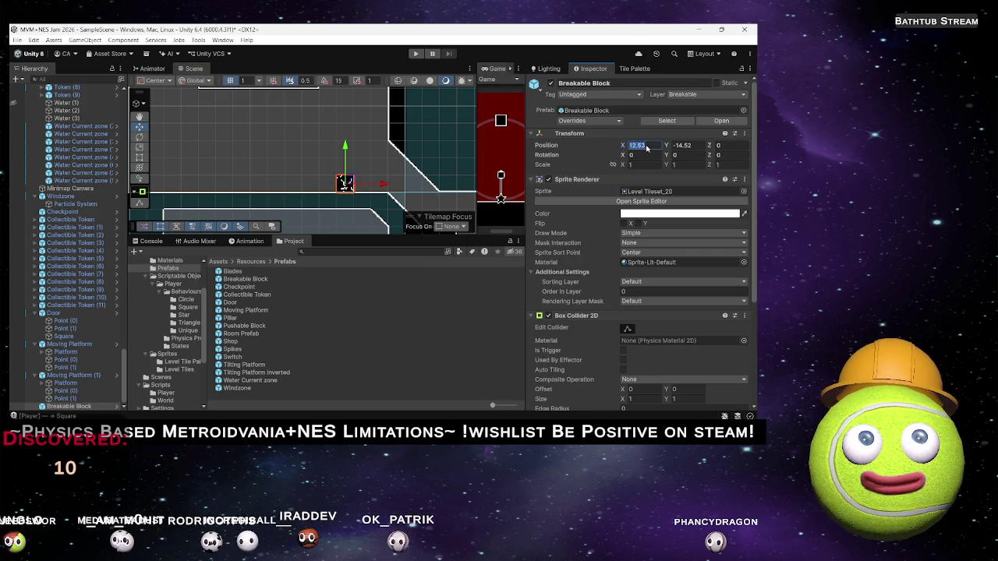
Step: Position the breakable block at X 12.5, Y -14.5
type("12.5")
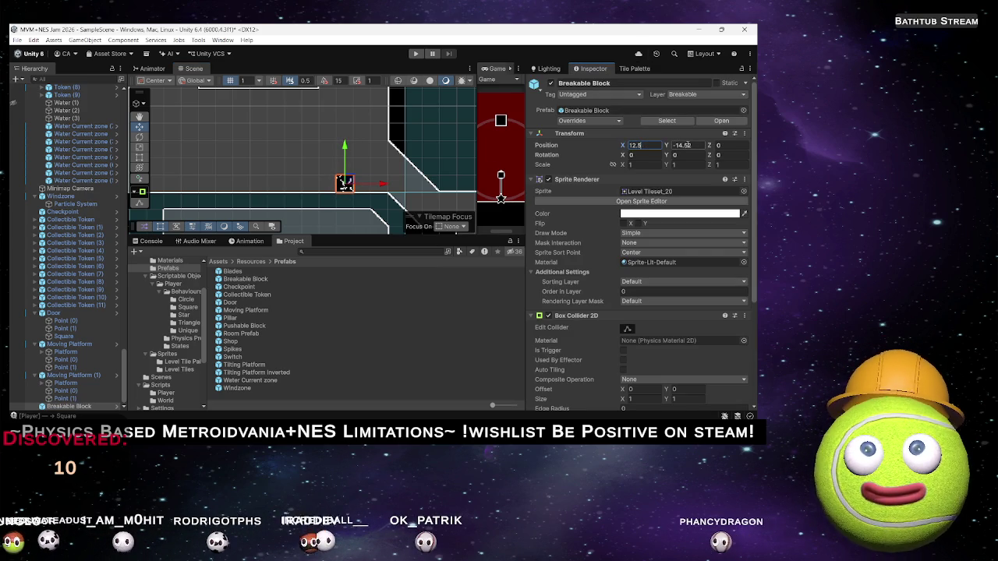
left_click(692, 145)
type("-14.5")
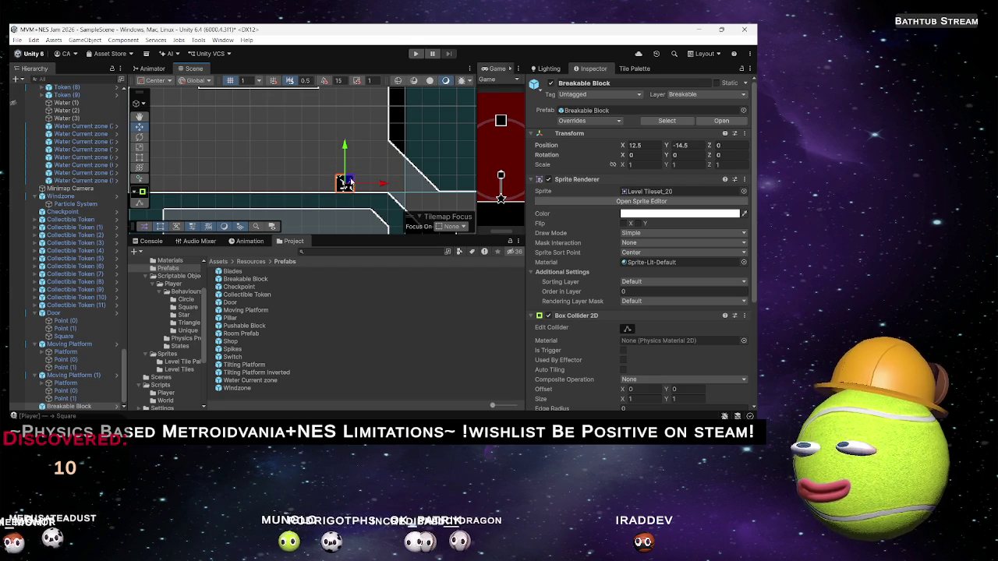
Step: Duplicate the block upward into a four-block column
key("ctrl+d")
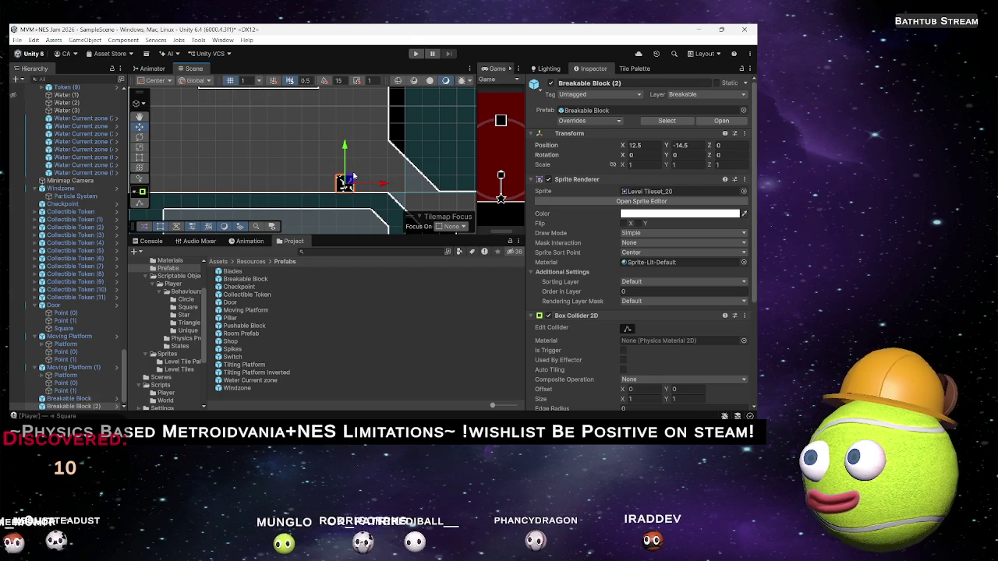
left_click_drag(343, 173, 344, 166)
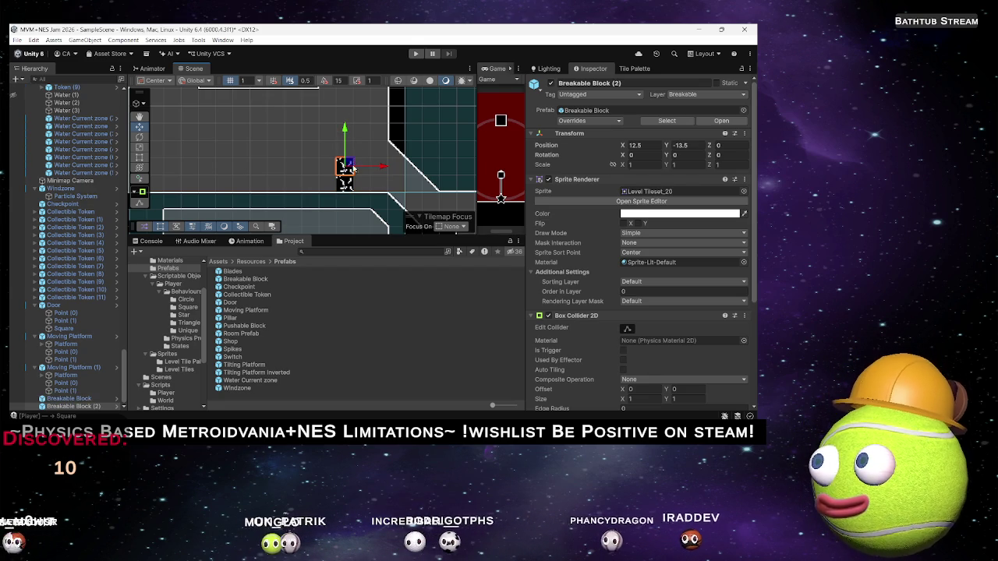
left_click(70, 400, "ctrl")
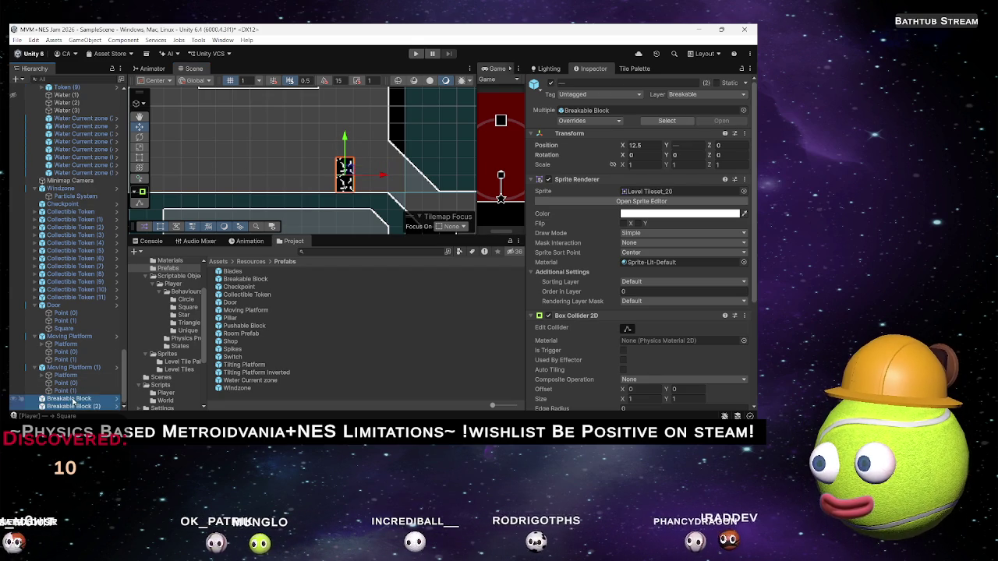
key("ctrl+d")
left_click_drag(349, 169, 348, 133)
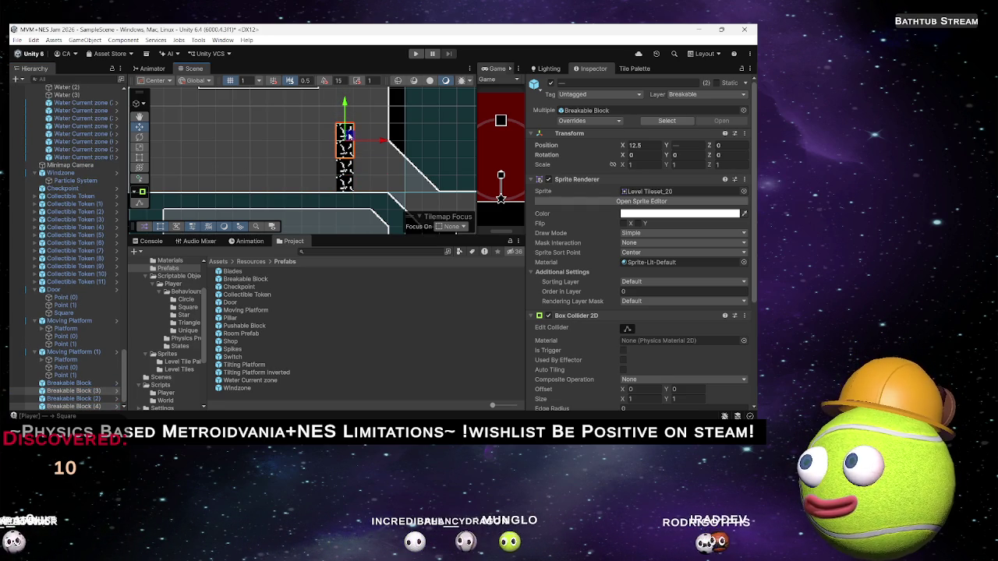
key("ctrl+d")
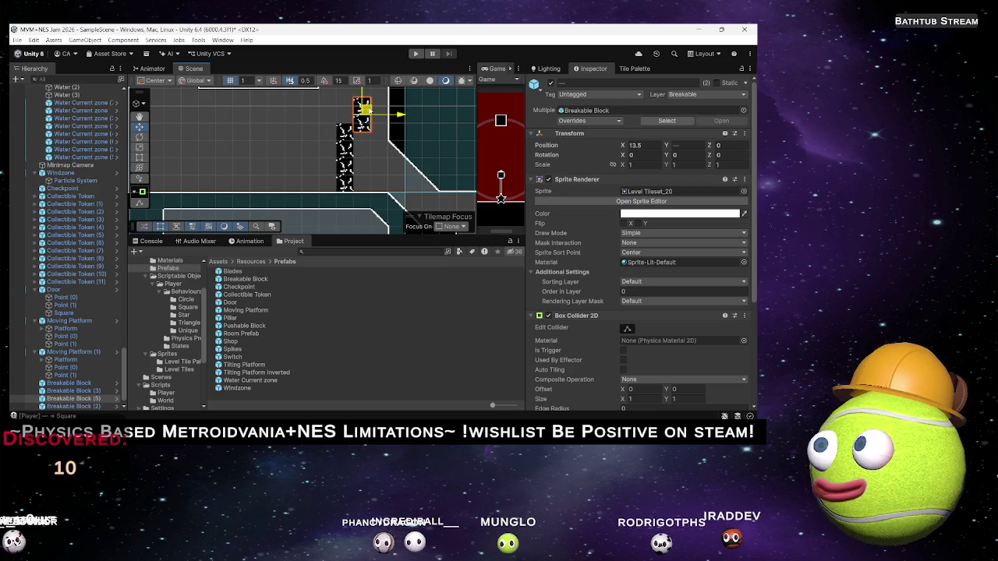
left_click_drag(363, 110, 380, 130)
left_click(364, 116)
key("ctrl+d")
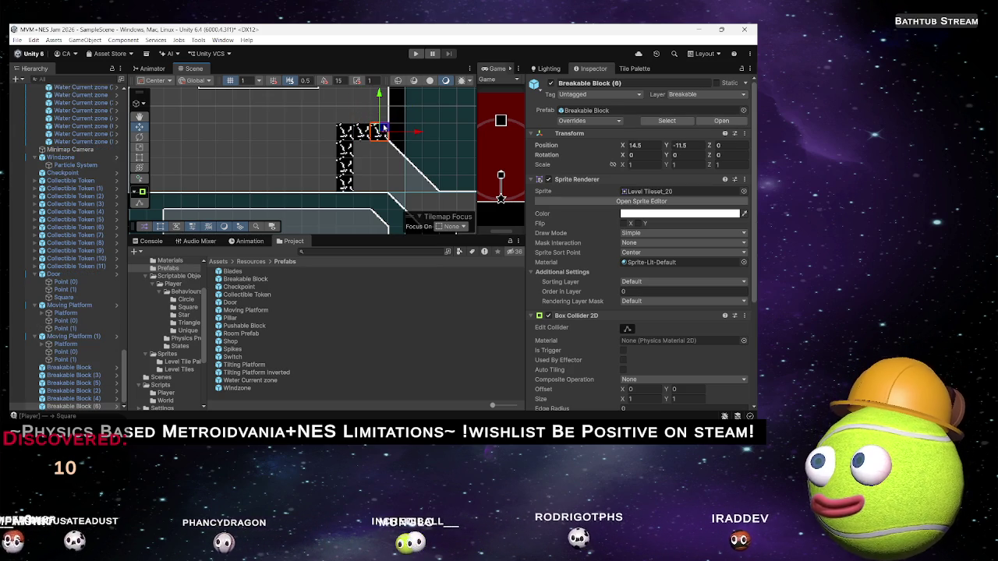
Step: Copy the column leftward twice to form a 4×4 wall of breakable blocks
left_click_drag(324, 108, 358, 195)
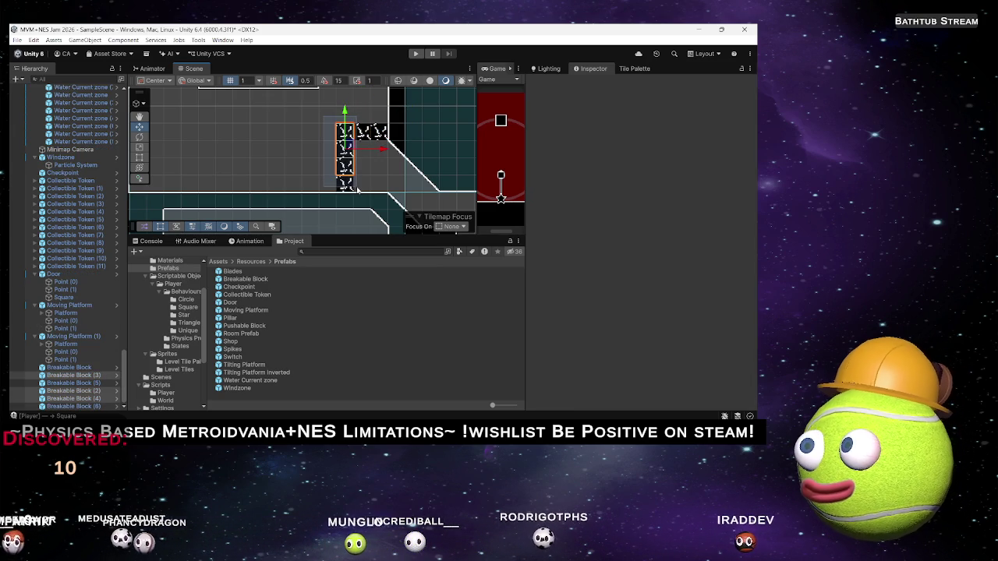
key("ctrl+d")
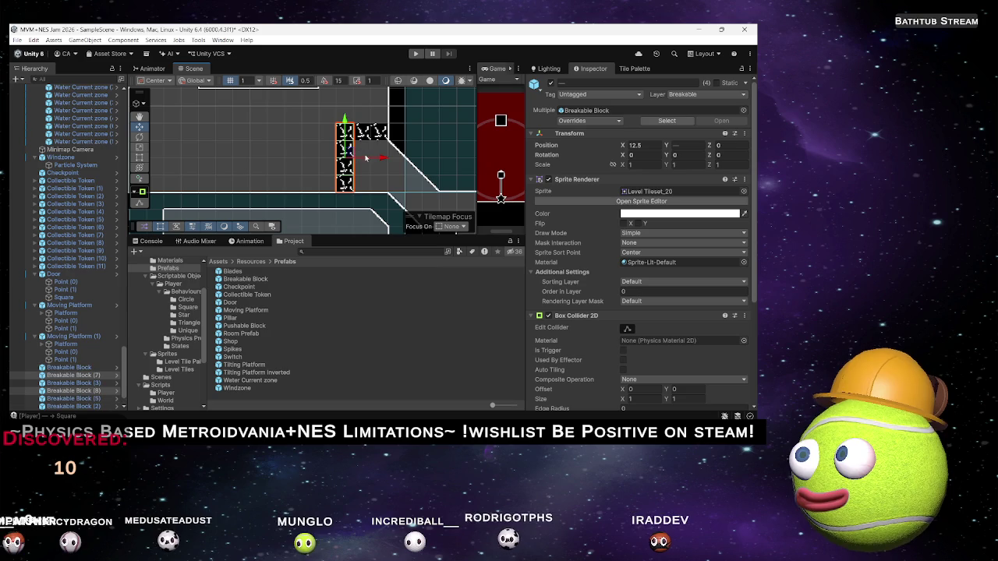
left_click_drag(382, 158, 361, 160)
mouse_move(310, 123)
left_mouse_down()
mouse_move(363, 193)
mouse_move(365, 164)
left_mouse_up()
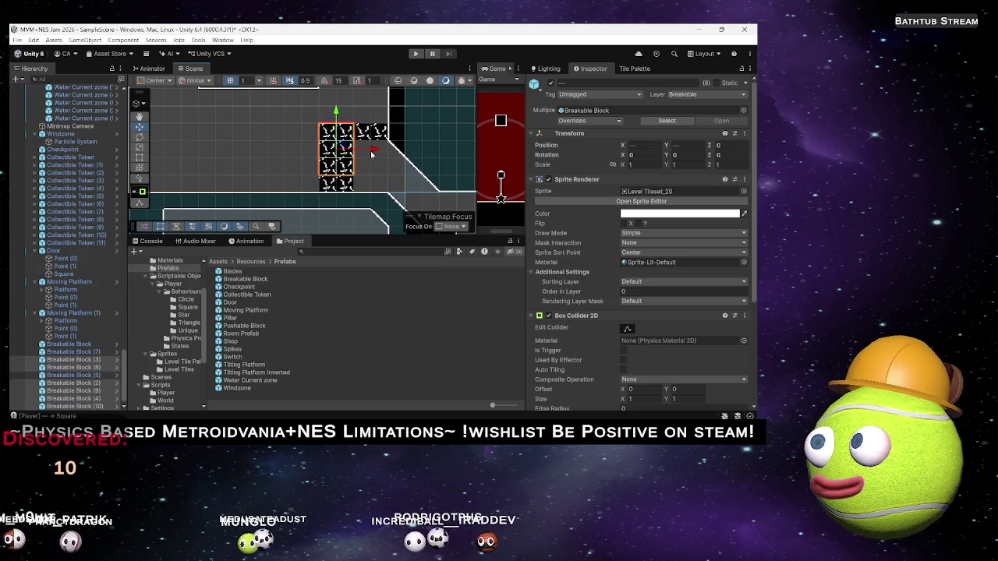
left_click_drag(308, 108, 368, 213)
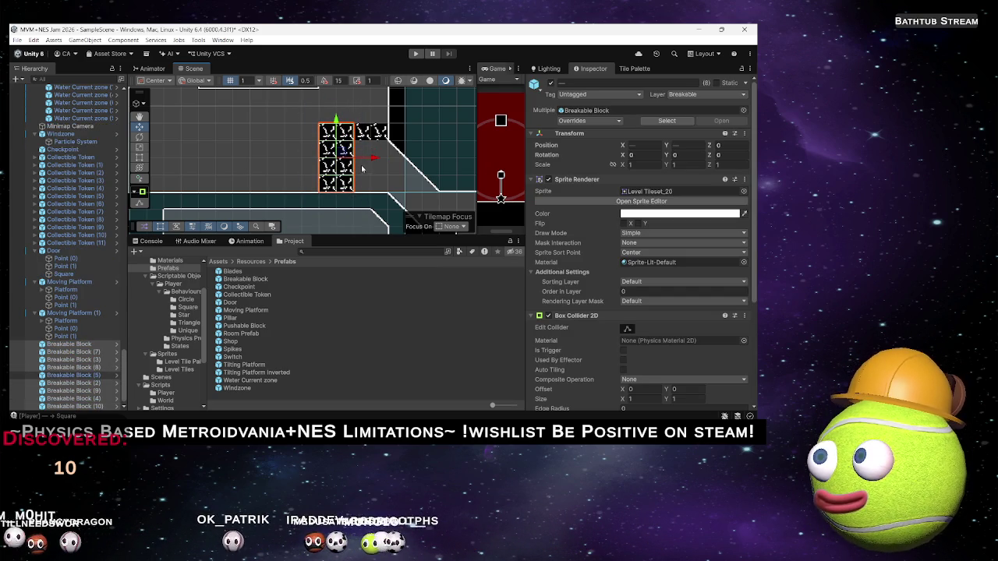
key("ctrl+d")
mouse_move(370, 158)
left_mouse_down()
mouse_move(327, 158)
mouse_move(337, 159)
left_mouse_up()
left_click_drag(281, 109, 361, 201)
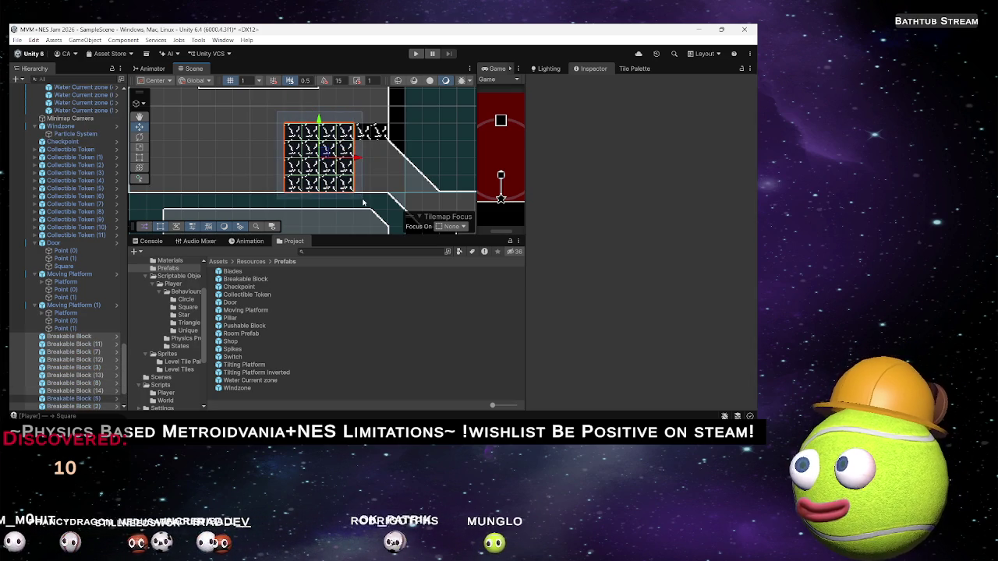
key("ctrl+d")
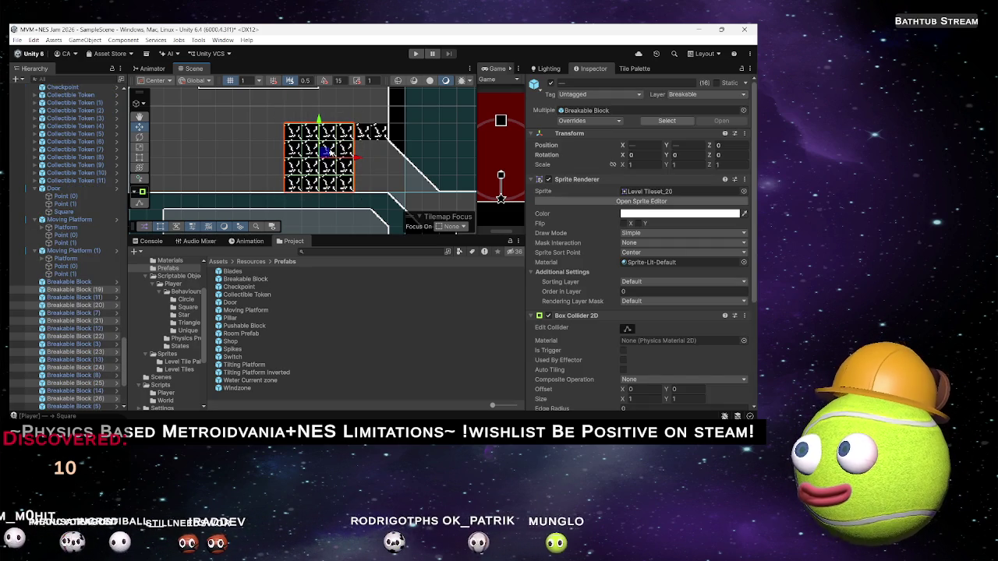
Step: Place copies of the 4×4 block group to the left, up beside the black platform, and to the right
mouse_move(331, 153)
left_mouse_down()
mouse_move(248, 153)
mouse_move(327, 165)
mouse_move(238, 164)
left_mouse_up()
key("ctrl+d")
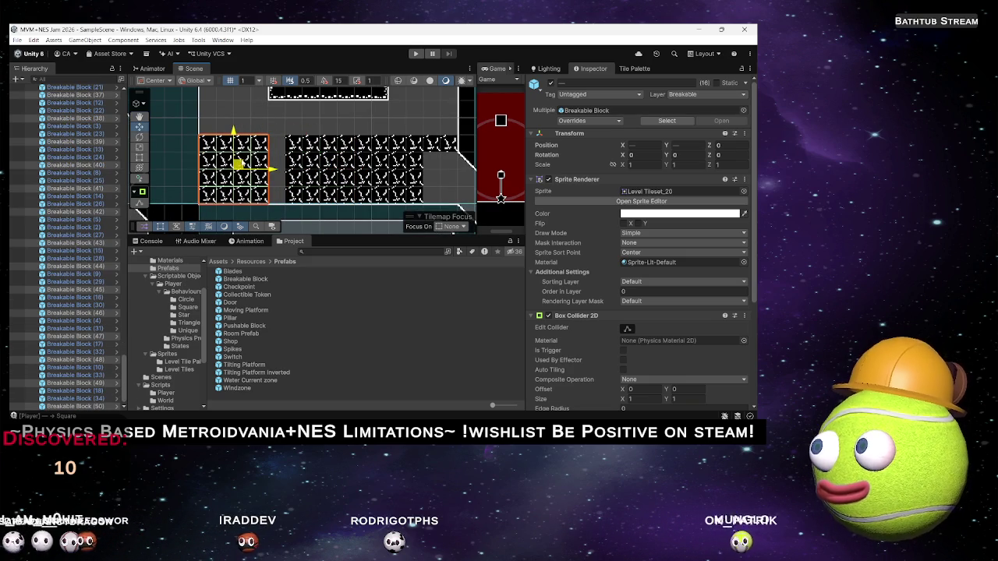
mouse_move(302, 137)
left_mouse_down()
mouse_move(314, 197)
mouse_move(329, 167)
left_mouse_up()
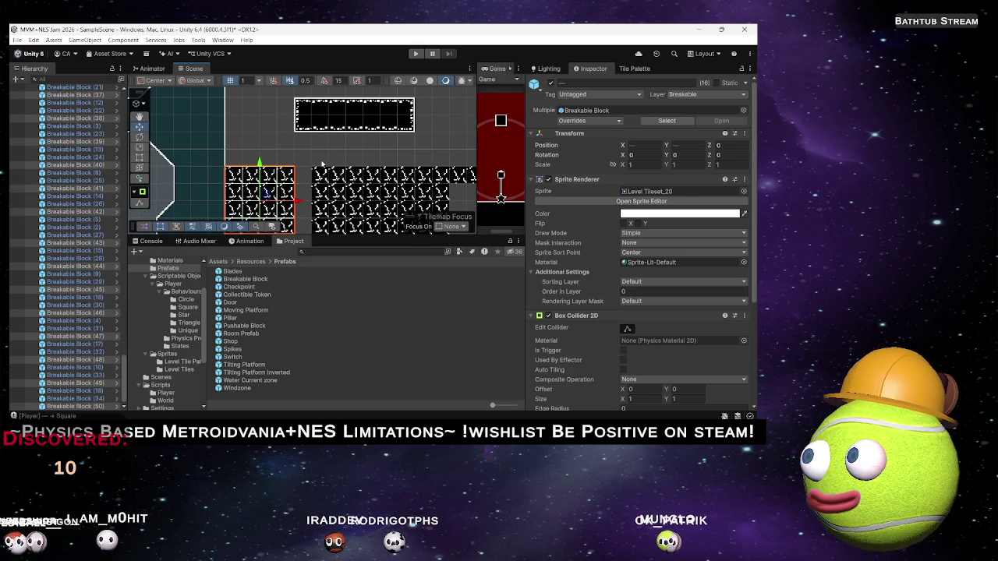
key("ctrl+d")
mouse_move(269, 166)
left_mouse_down()
mouse_move(266, 85)
mouse_move(277, 161)
left_mouse_up()
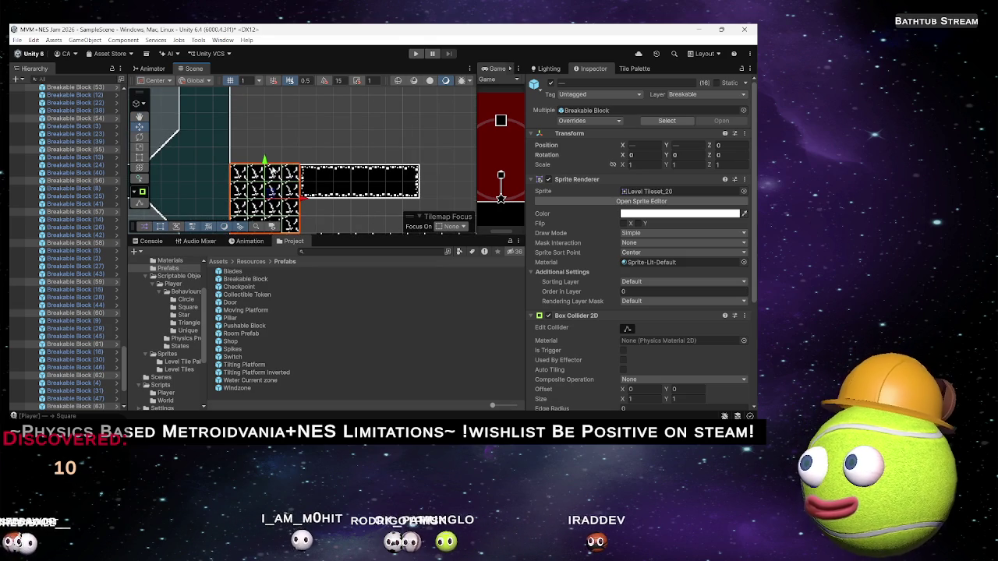
key("ctrl+d")
left_click_drag(277, 161, 274, 92)
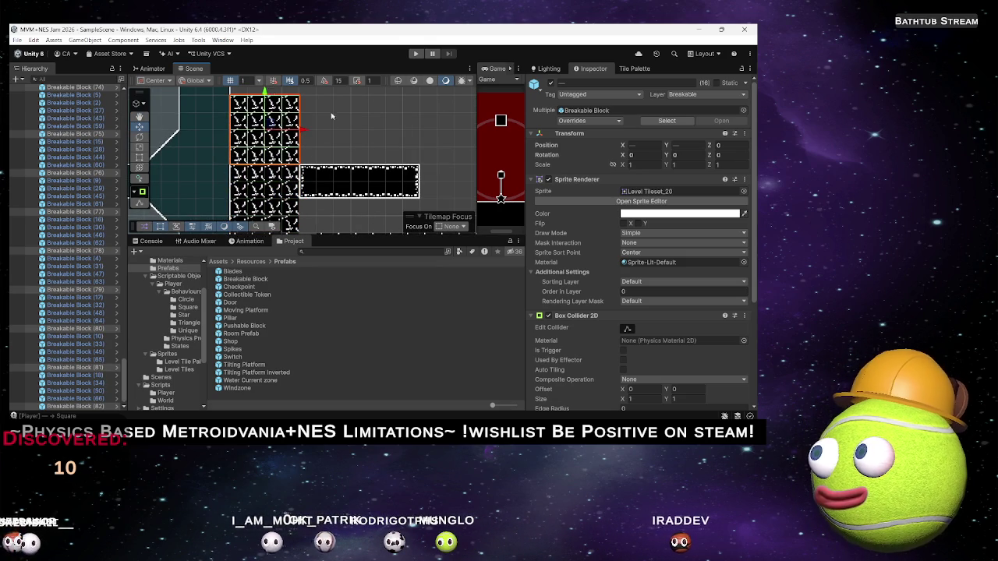
left_click_drag(326, 118, 327, 177)
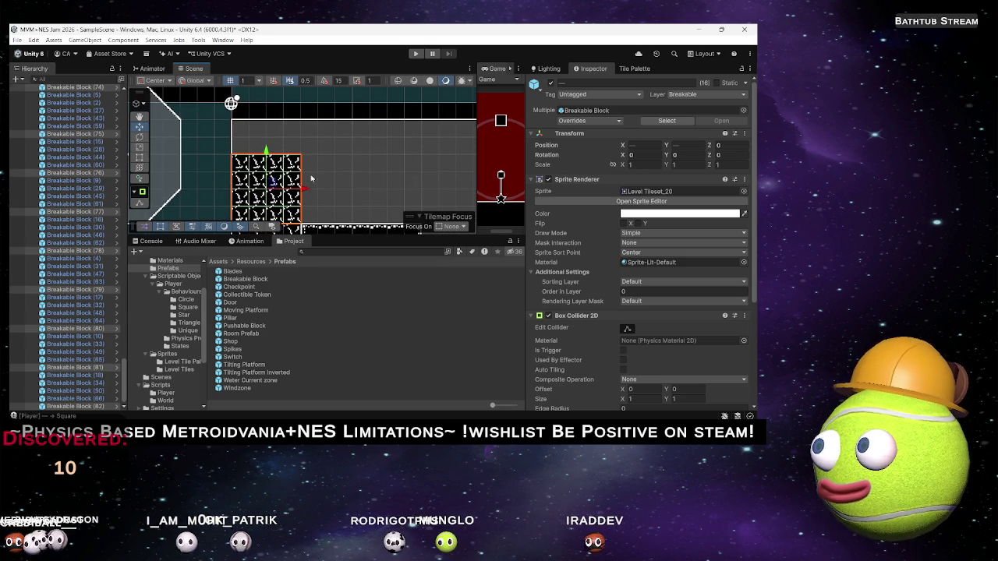
key("ctrl+d")
mouse_move(273, 184)
left_mouse_down()
mouse_move(314, 165)
mouse_move(347, 175)
mouse_move(341, 183)
mouse_move(346, 131)
mouse_move(359, 130)
mouse_move(334, 161)
mouse_move(373, 172)
mouse_move(390, 160)
mouse_move(330, 162)
mouse_move(348, 165)
left_mouse_up()
scroll(355, 158, "down", 2)
Step: Copy the block group to the right and raise the top row of blocks slightly
scroll(356, 159, "down", 2)
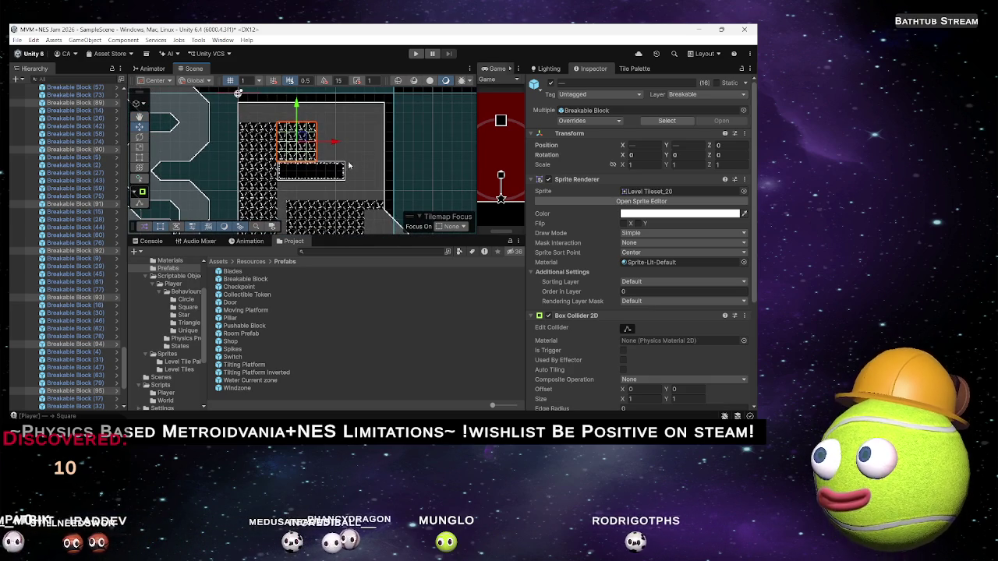
key("ctrl+d")
left_click_drag(302, 136, 339, 137)
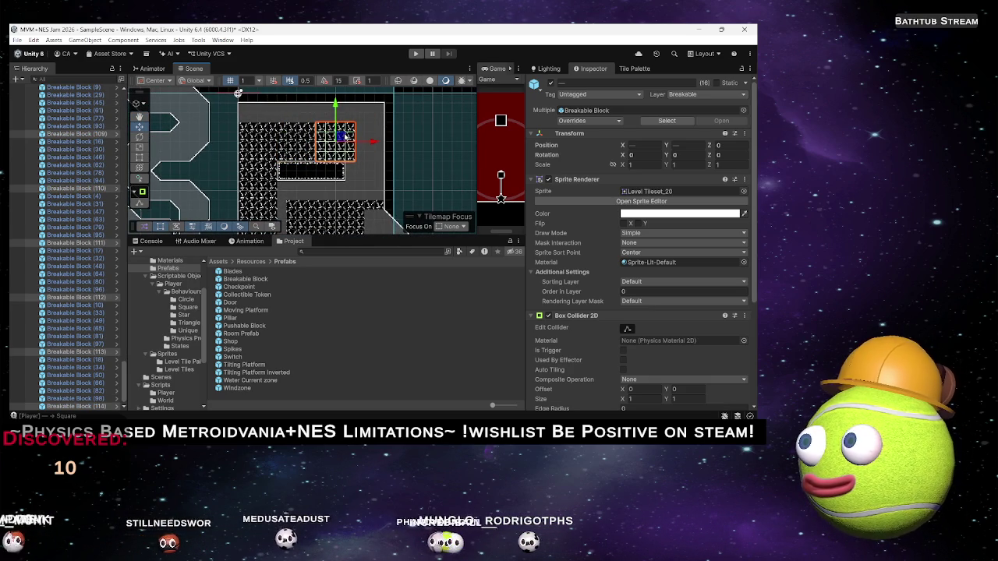
left_click(366, 169)
mouse_move(365, 119)
left_mouse_down()
mouse_move(350, 159)
mouse_move(372, 125)
mouse_move(297, 179)
left_mouse_up()
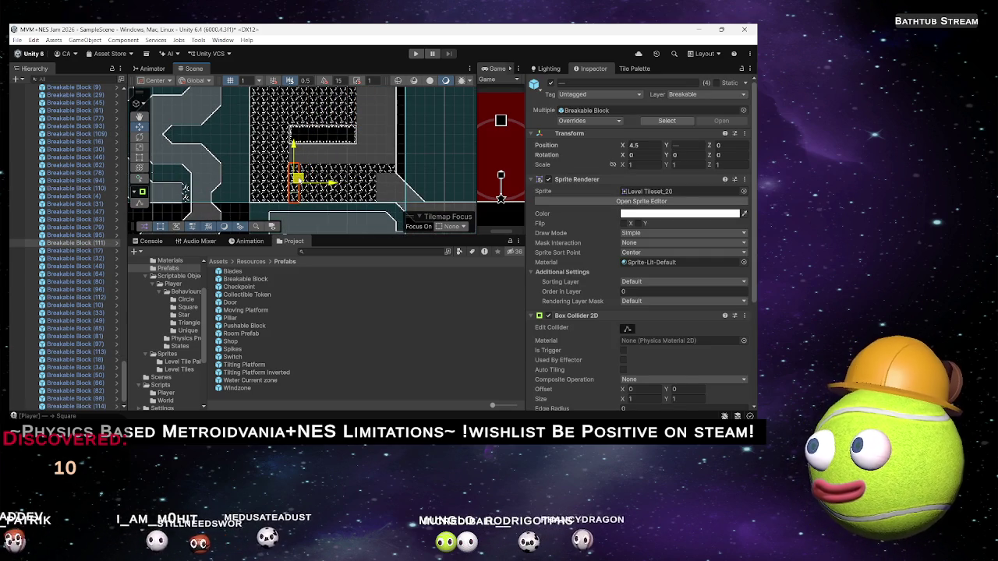
mouse_move(367, 120)
left_mouse_down()
mouse_move(372, 150)
mouse_move(255, 125)
left_mouse_up()
left_click(366, 143)
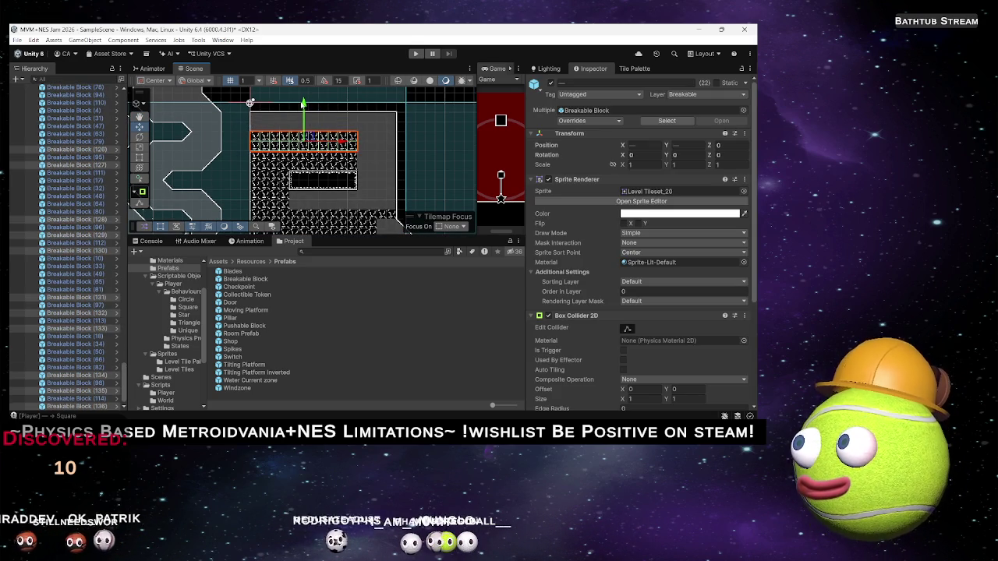
left_click_drag(304, 103, 305, 83)
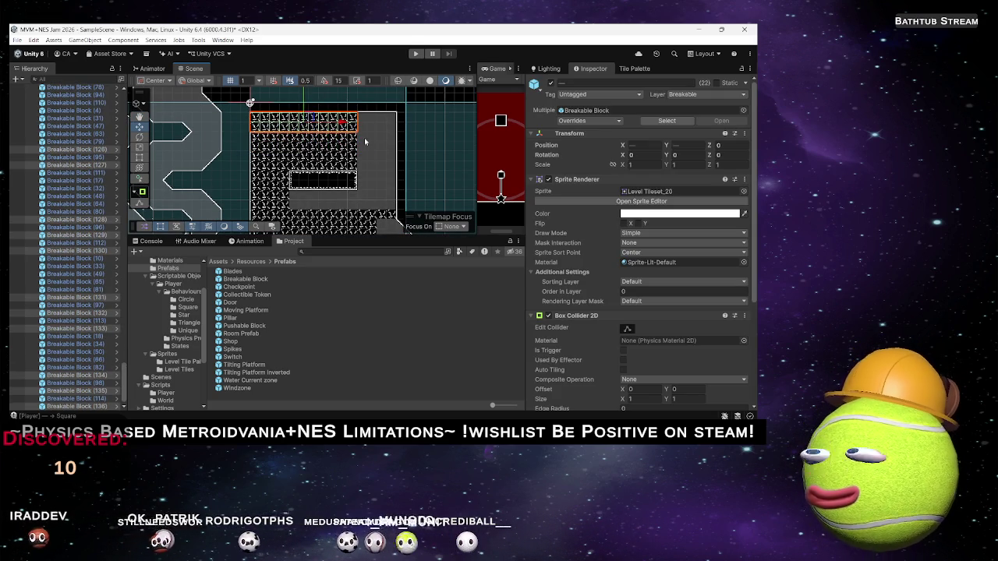
left_click(374, 132)
Step: Duplicate about 24 blocks rightward, then copy the twelve lower-right corner blocks
mouse_move(332, 152)
left_mouse_down()
mouse_move(339, 121)
mouse_move(319, 115)
left_mouse_up()
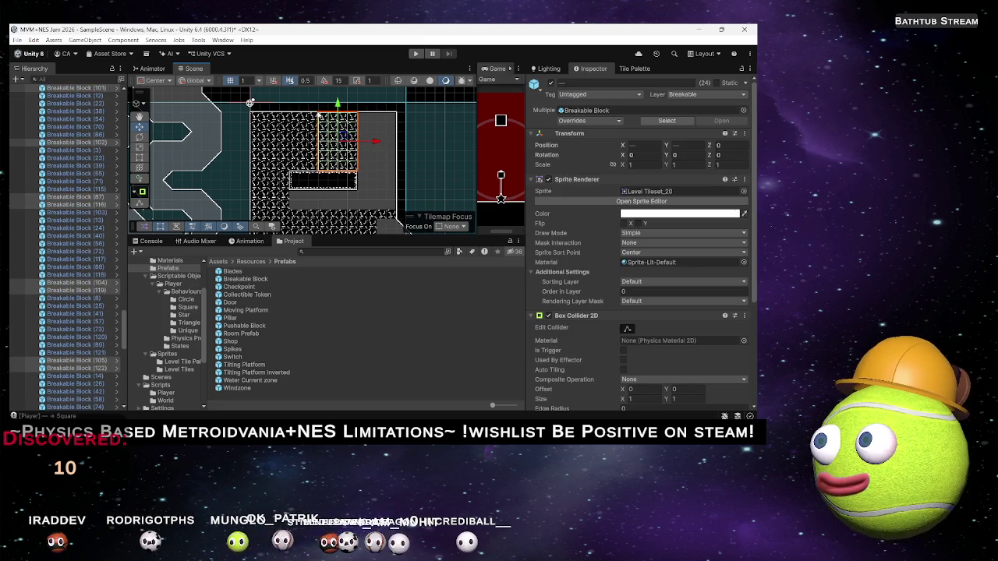
key("ctrl+d")
left_click_drag(375, 142, 416, 145)
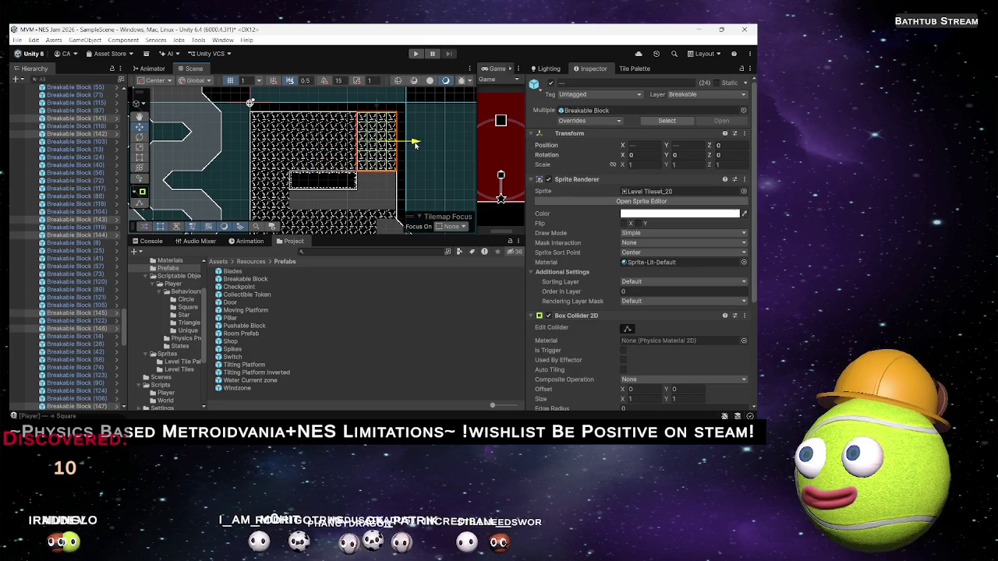
mouse_move(424, 178)
left_mouse_down()
mouse_move(351, 143)
mouse_move(377, 154)
left_mouse_up()
key("ctrl+d")
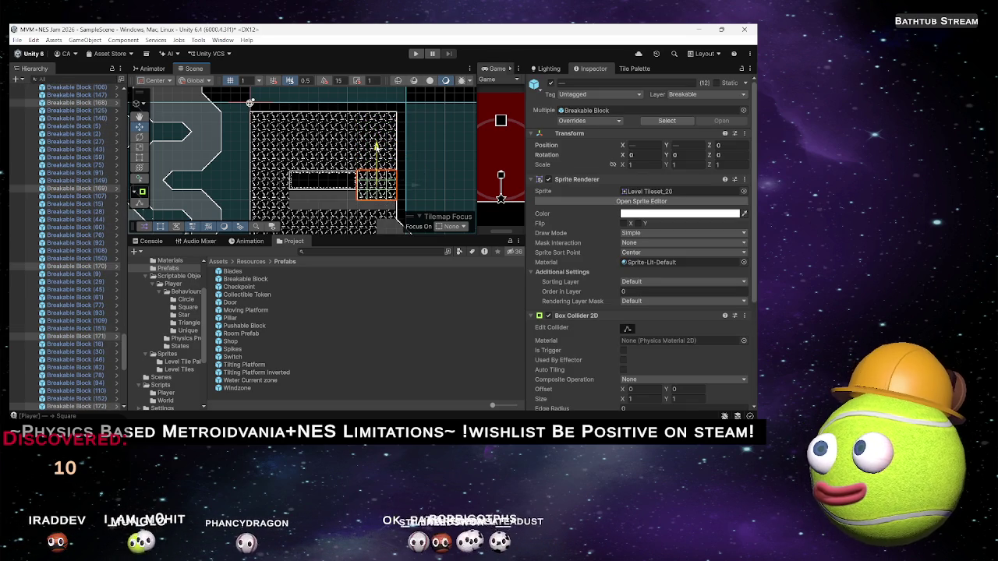
mouse_move(326, 215)
left_mouse_down()
mouse_move(362, 166)
mouse_move(335, 178)
left_mouse_up()
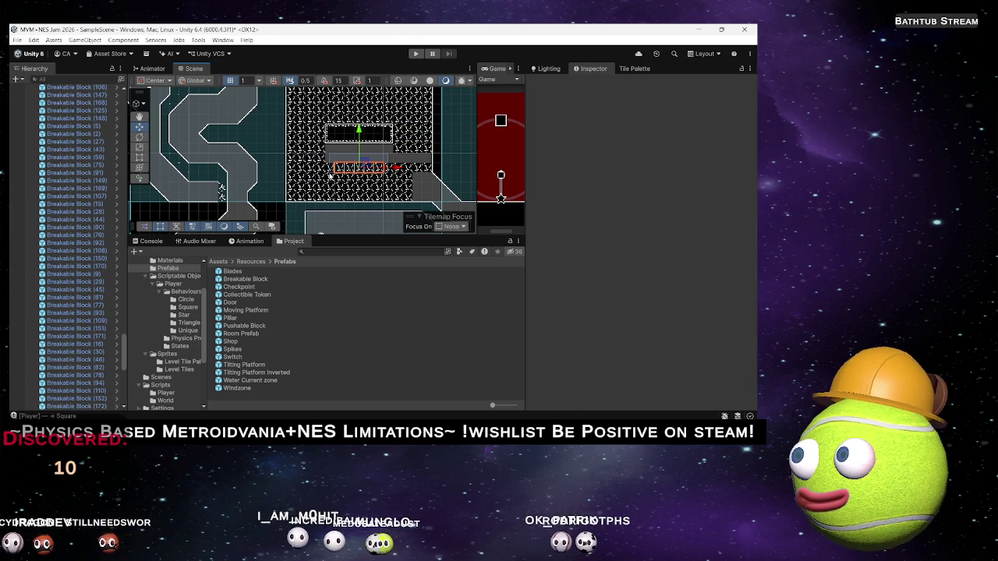
Step: Duplicate the four blocks under the inner ledge one tile higher
mouse_move(330, 176)
left_mouse_down()
mouse_move(386, 171)
mouse_move(414, 154)
mouse_move(364, 154)
mouse_move(378, 143)
mouse_move(366, 162)
mouse_move(383, 177)
mouse_move(343, 154)
left_mouse_up()
key("ctrl+d")
key("ctrl+d")
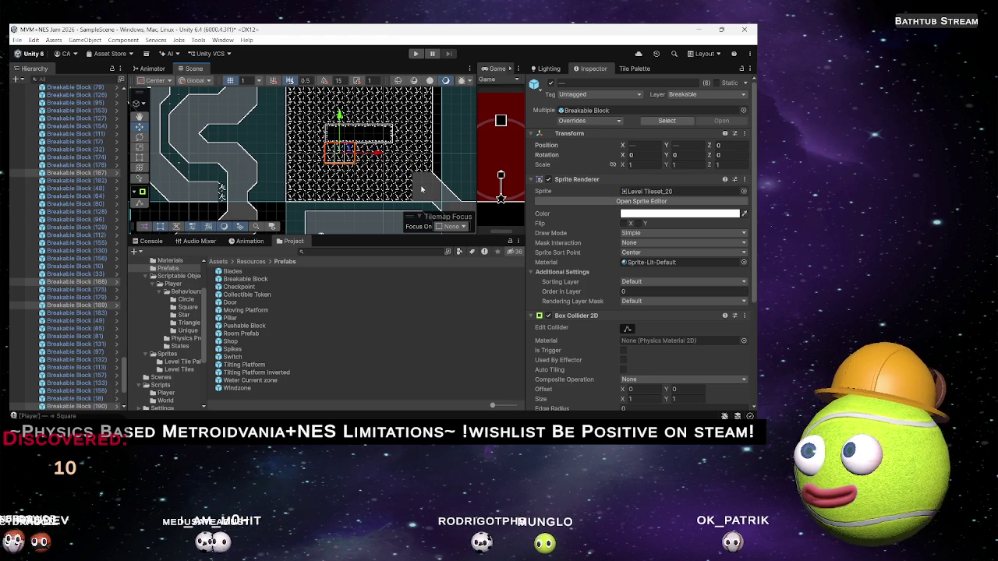
left_click(408, 187)
scroll(408, 187, "down", 2)
left_click_drag(426, 178, 404, 205)
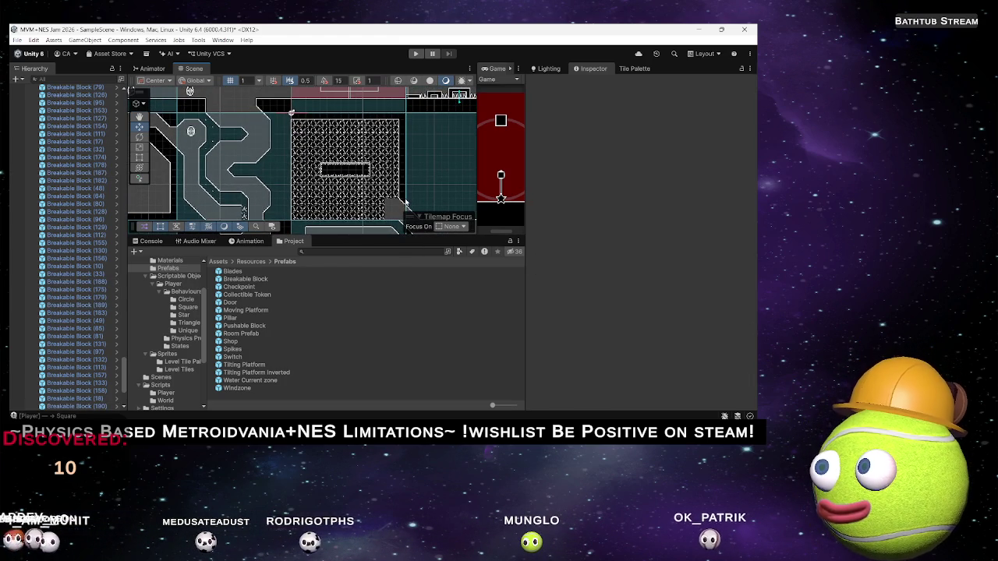
scroll(400, 199, "down", 1)
mouse_move(400, 199)
left_mouse_down()
mouse_move(361, 144)
mouse_move(328, 138)
left_mouse_up()
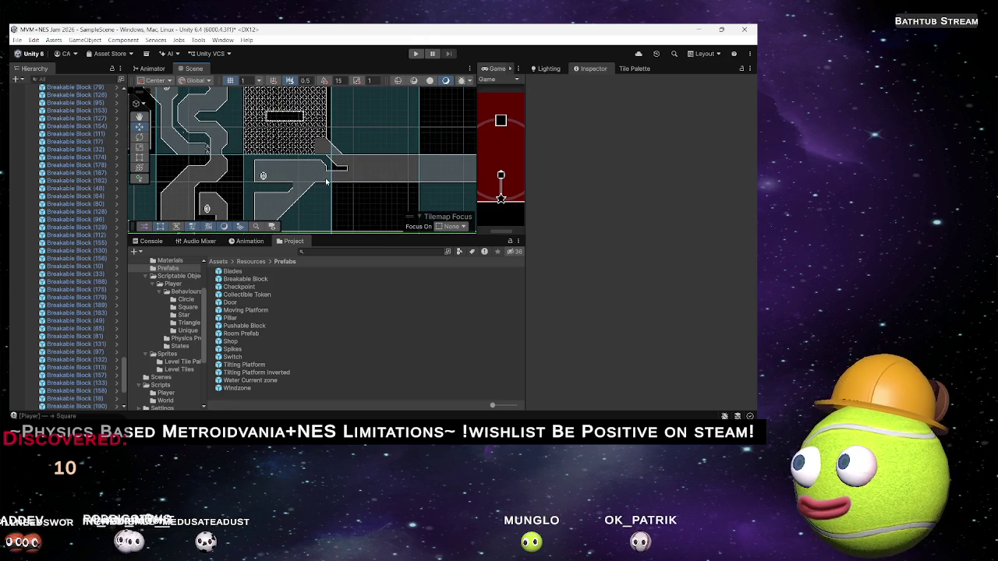
left_click_drag(327, 182, 297, 168)
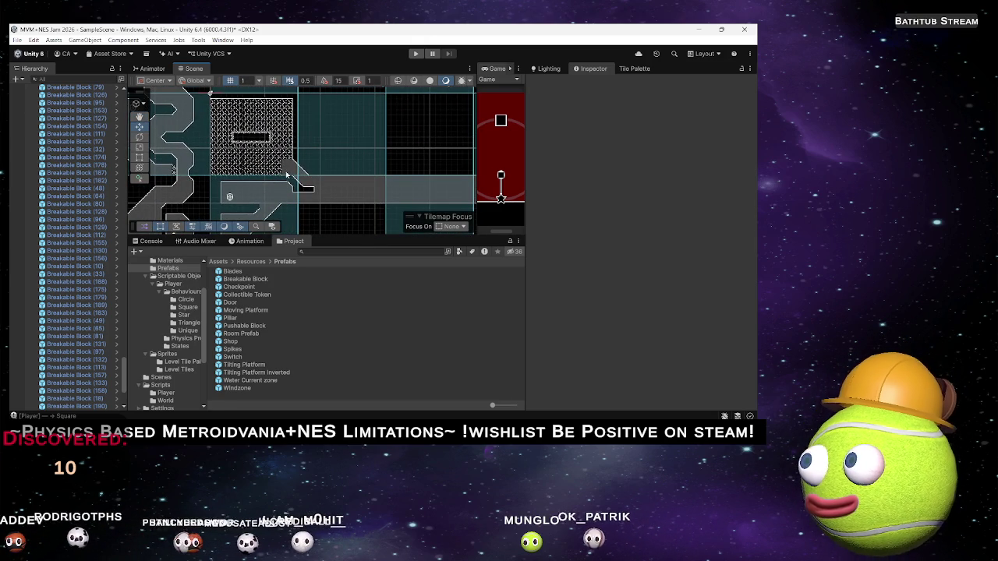
Step: Select the six breakable blocks against the diagonal slope, then clear the selection
scroll(288, 173, "up", 4)
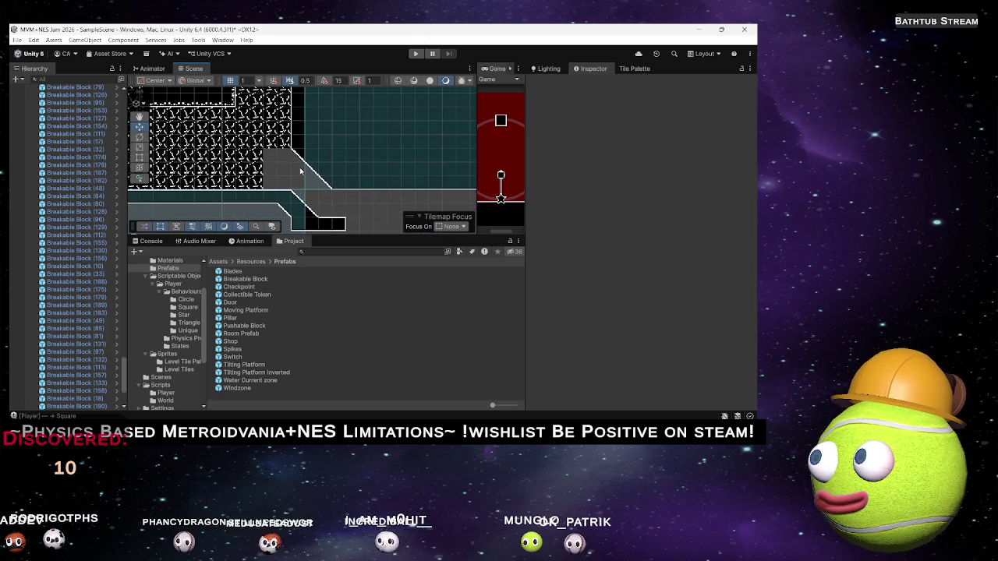
scroll(300, 171, "up", 2)
mouse_move(297, 172)
left_mouse_down()
mouse_move(249, 85)
mouse_move(286, 165)
left_mouse_up()
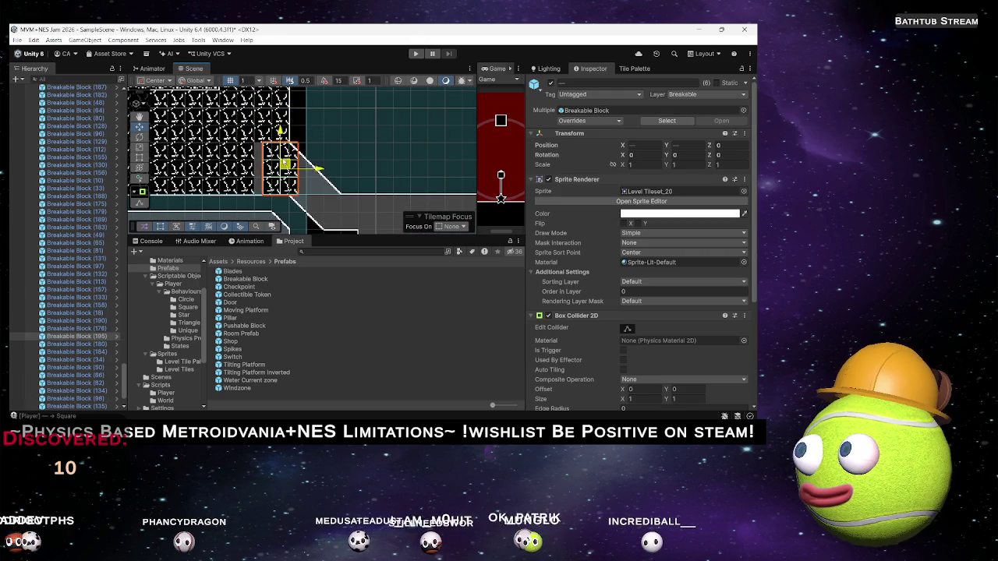
scroll(352, 195, "down", 2)
left_click(352, 195)
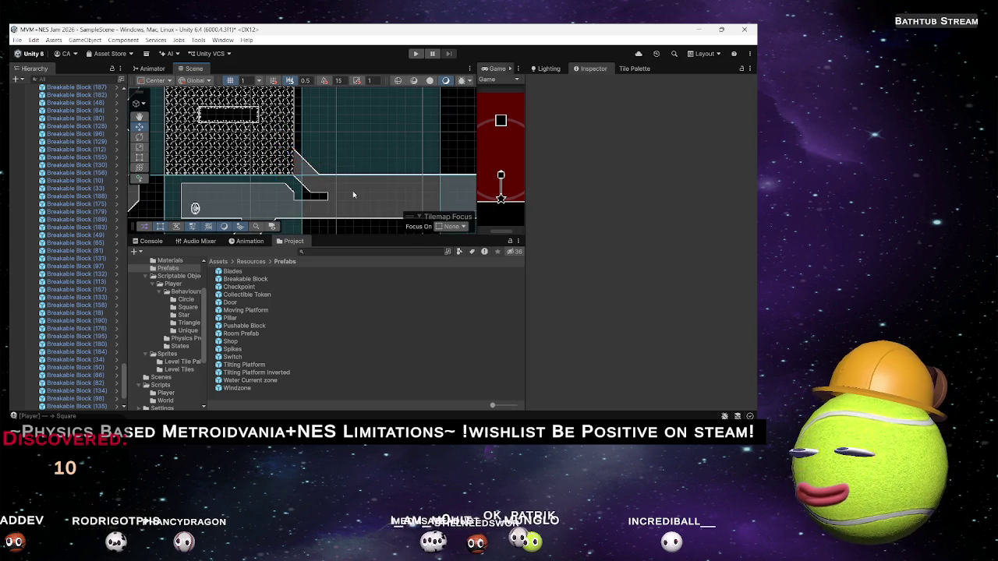
scroll(353, 194, "down", 3)
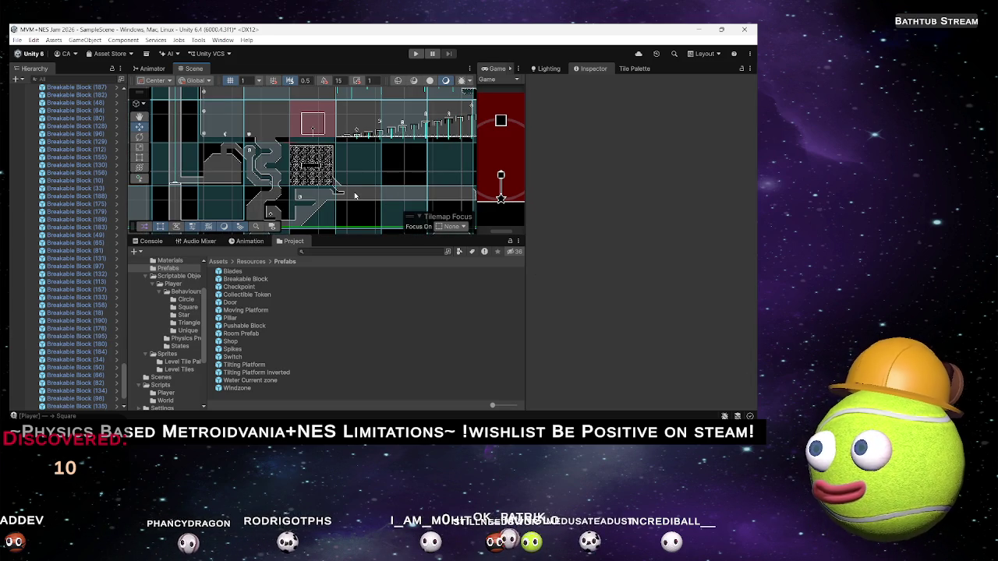
mouse_move(354, 195)
left_mouse_down()
mouse_move(390, 173)
mouse_move(331, 141)
mouse_move(333, 151)
mouse_move(374, 107)
left_mouse_up()
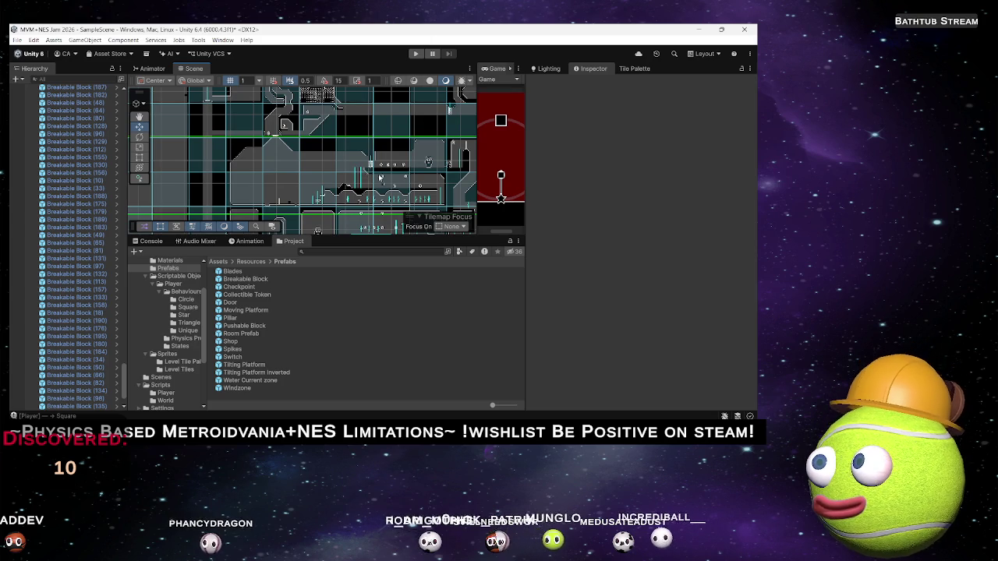
scroll(400, 179, "up", 2)
scroll(365, 148, "down", 2)
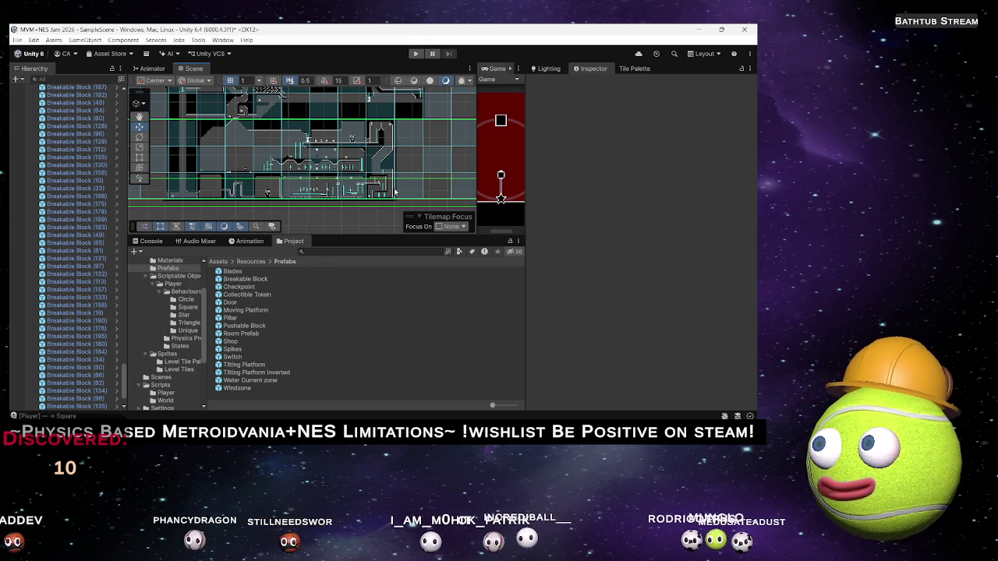
scroll(382, 169, "up", 3)
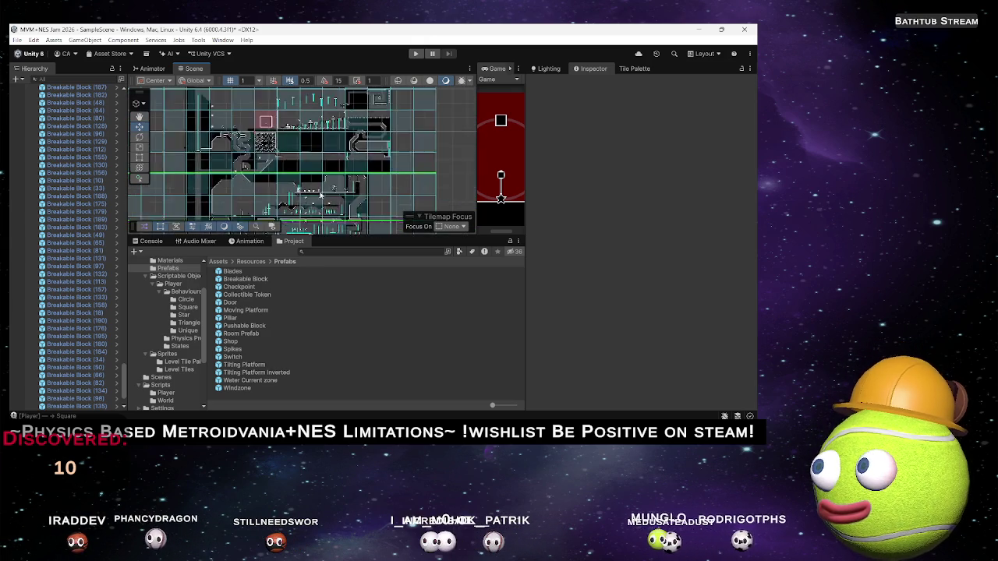
scroll(343, 193, "up", 5)
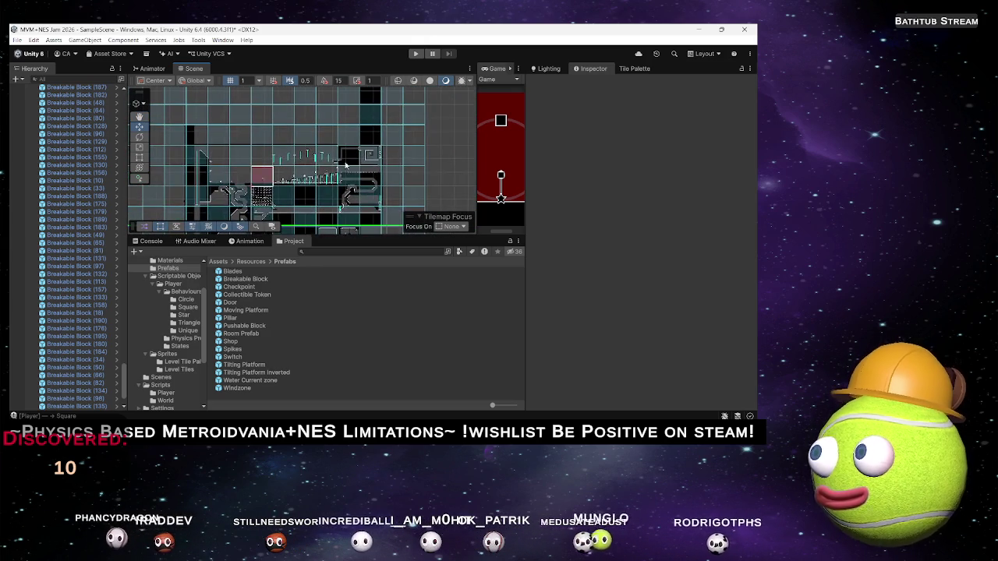
scroll(362, 200, "down", 5)
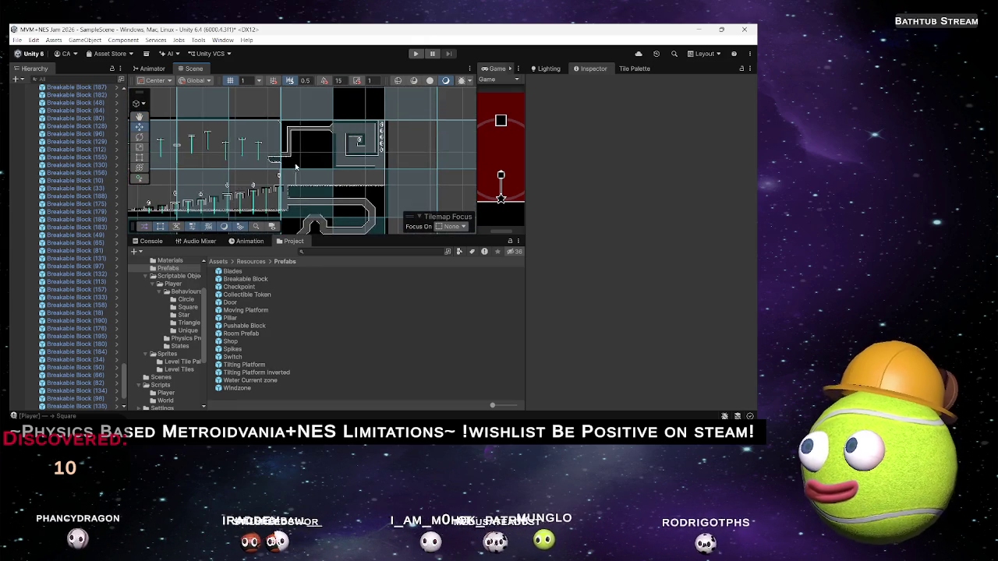
scroll(347, 164, "up", 2)
left_click_drag(377, 158, 289, 173)
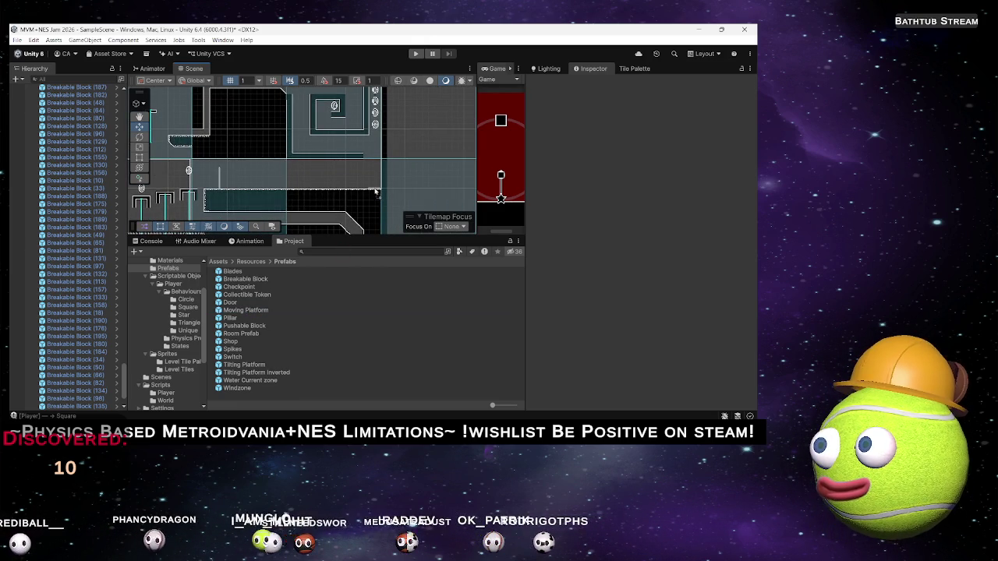
left_click(372, 179)
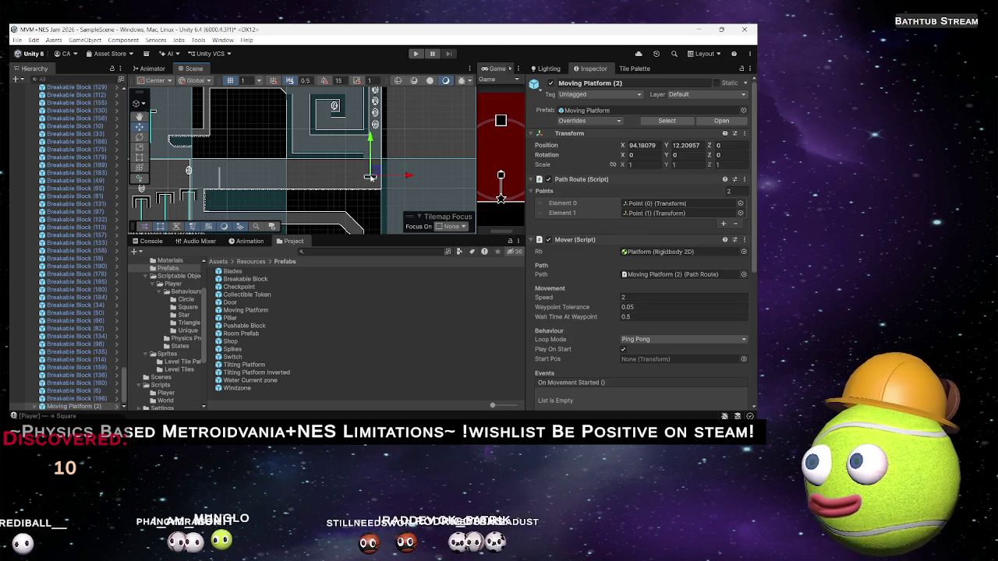
left_click(337, 187)
scroll(337, 187, "down", 1)
scroll(337, 188, "down", 3)
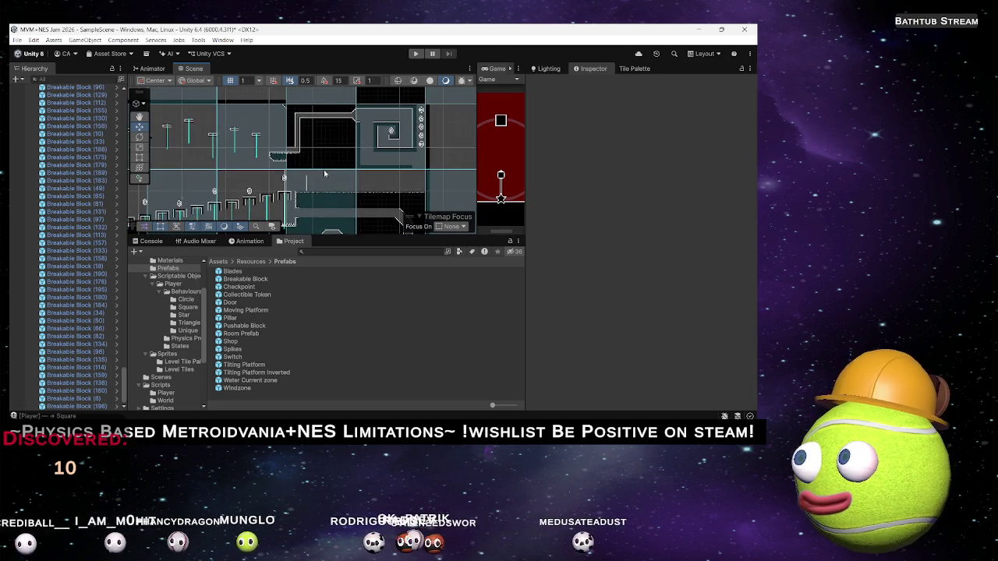
left_click_drag(373, 179, 372, 154)
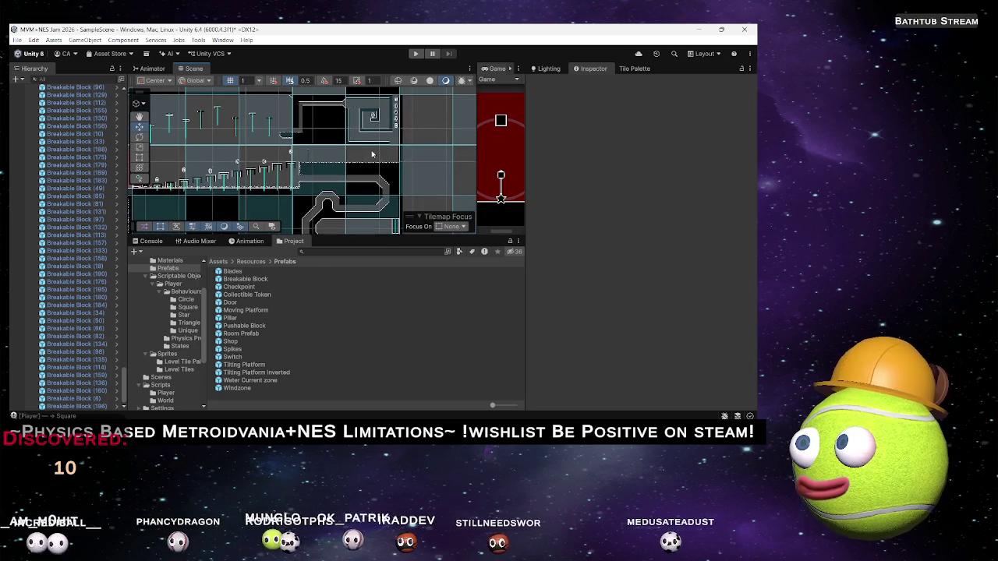
scroll(396, 156, "down", 3)
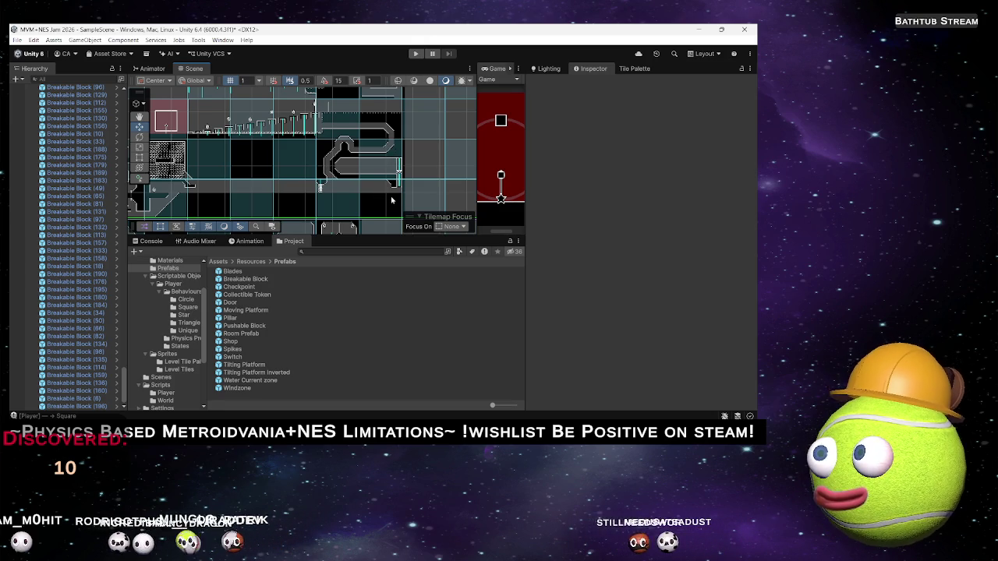
scroll(396, 173, "up", 5)
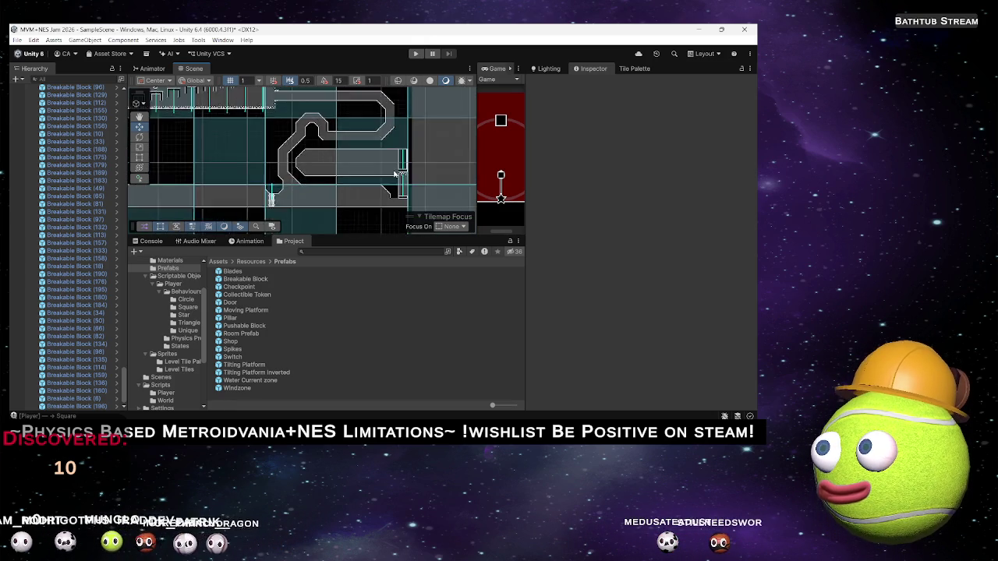
scroll(267, 175, "down", 6)
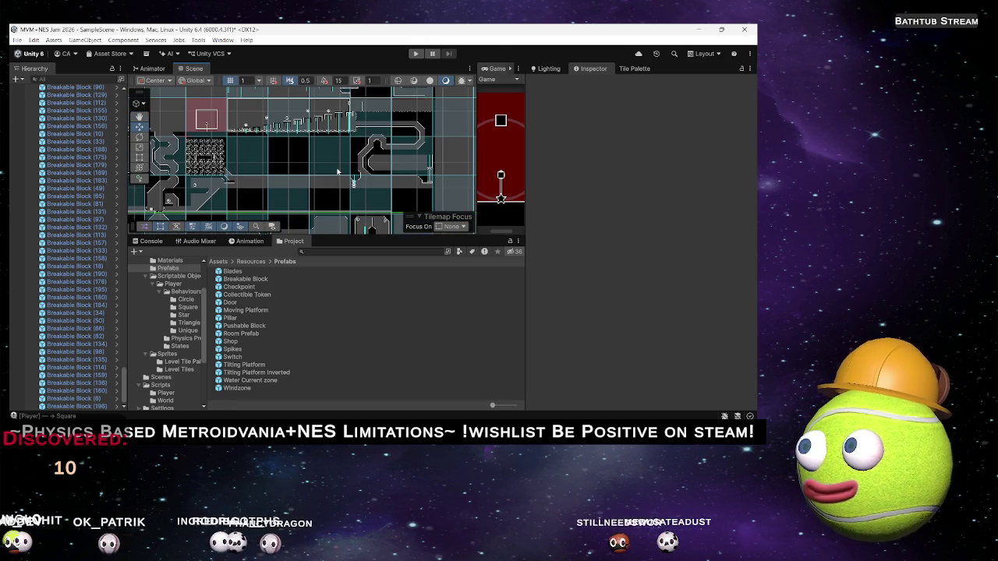
scroll(337, 171, "down", 6)
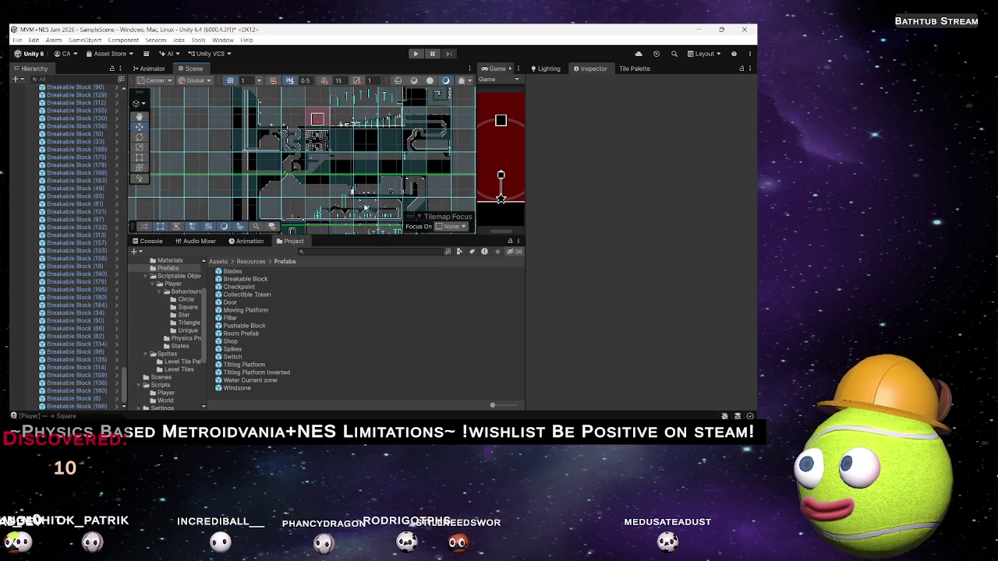
scroll(370, 166, "down", 4)
scroll(334, 174, "up", 4)
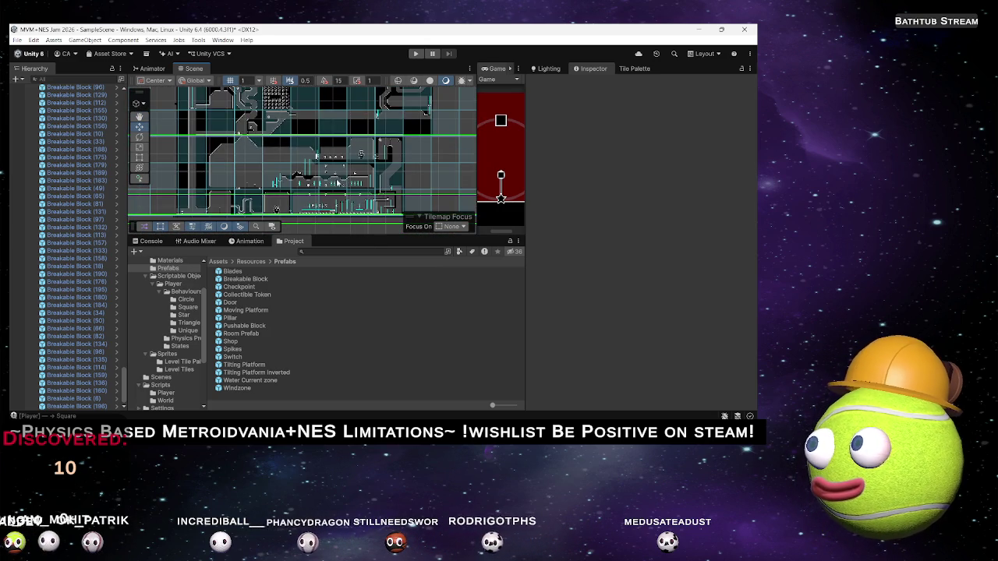
scroll(297, 194, "up", 2)
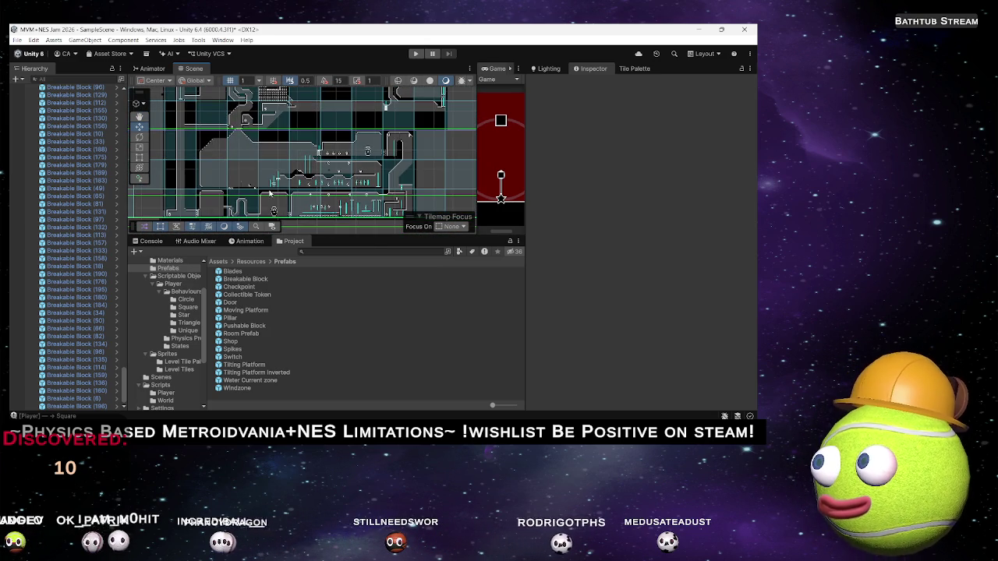
scroll(268, 182, "up", 3)
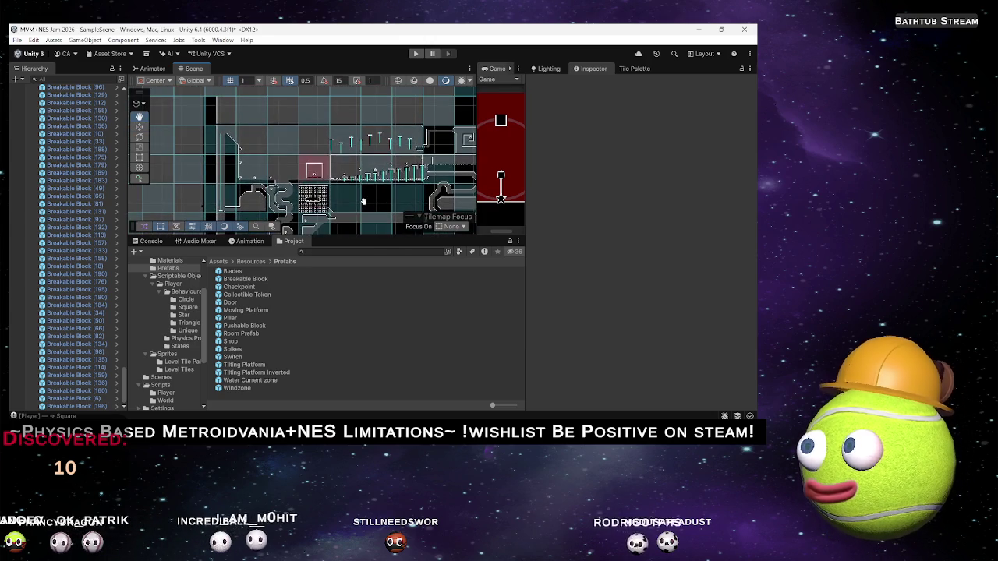
key("Up")
scroll(320, 189, "up", 2)
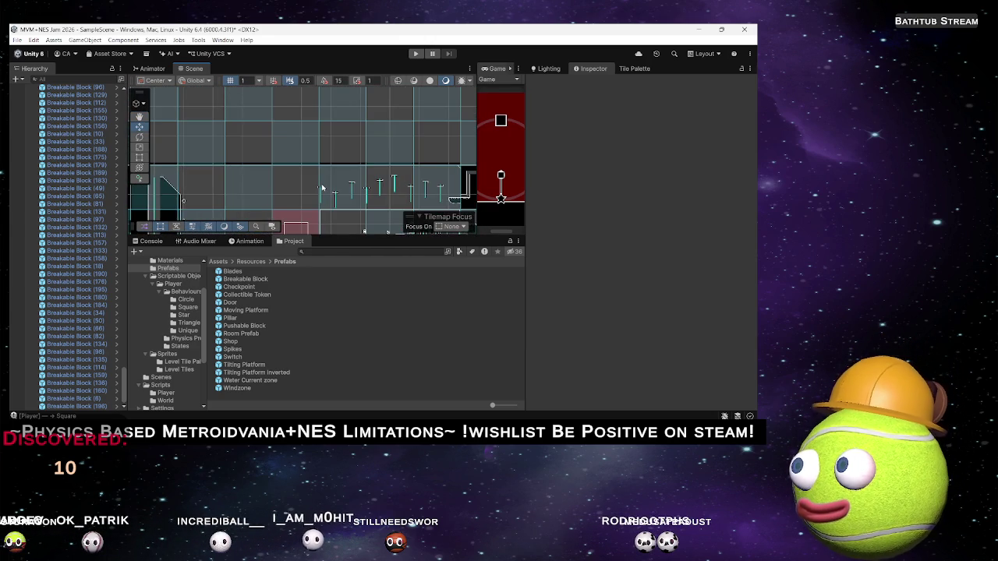
scroll(309, 190, "down", 2)
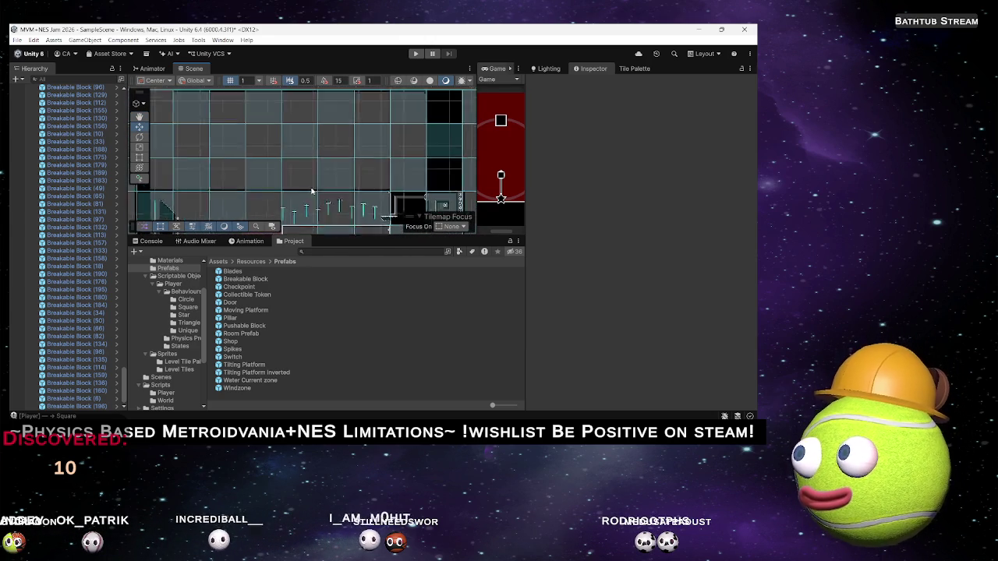
scroll(317, 193, "up", 1)
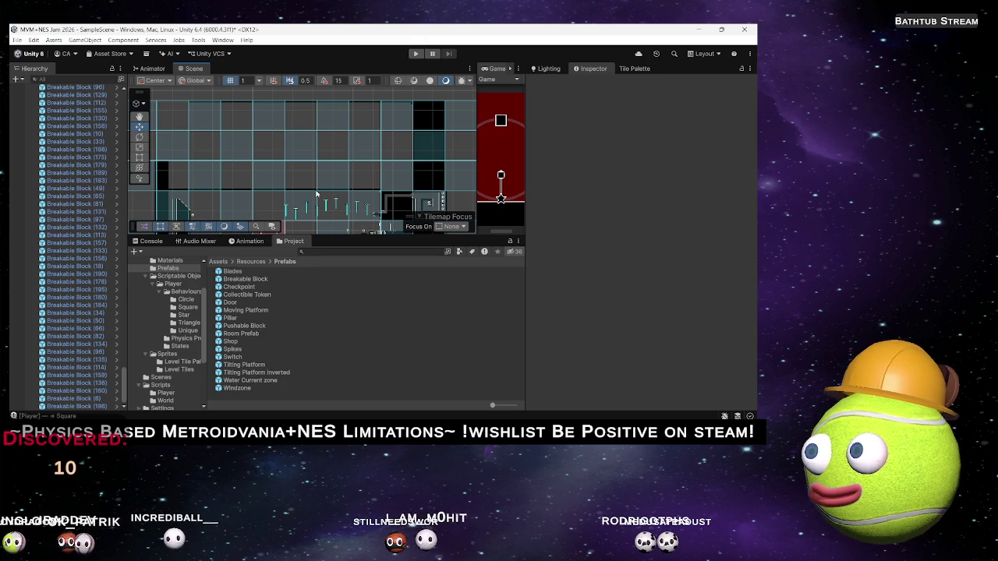
scroll(322, 209, "down", 1)
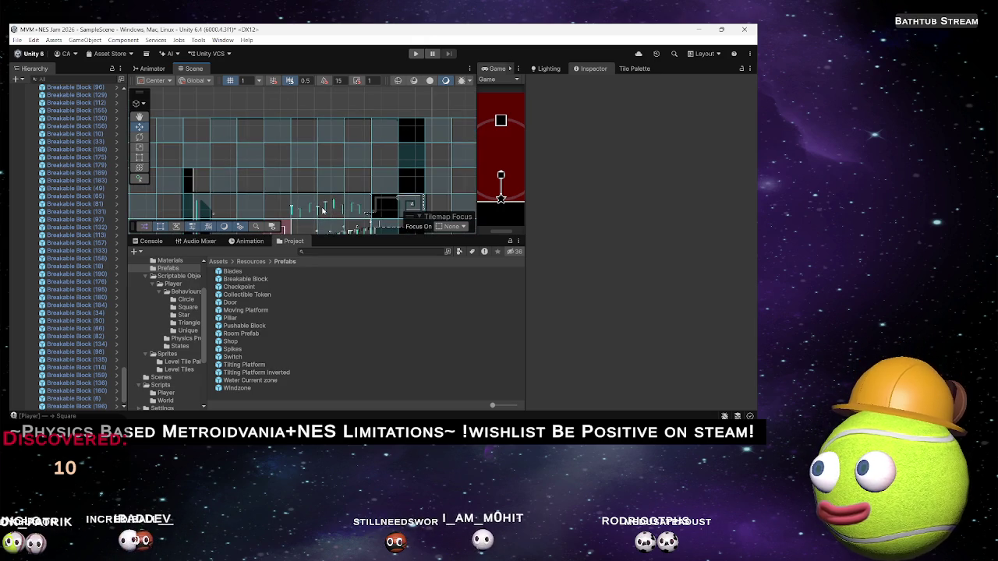
scroll(363, 167, "down", 2)
scroll(326, 115, "up", 2)
scroll(326, 115, "down", 1)
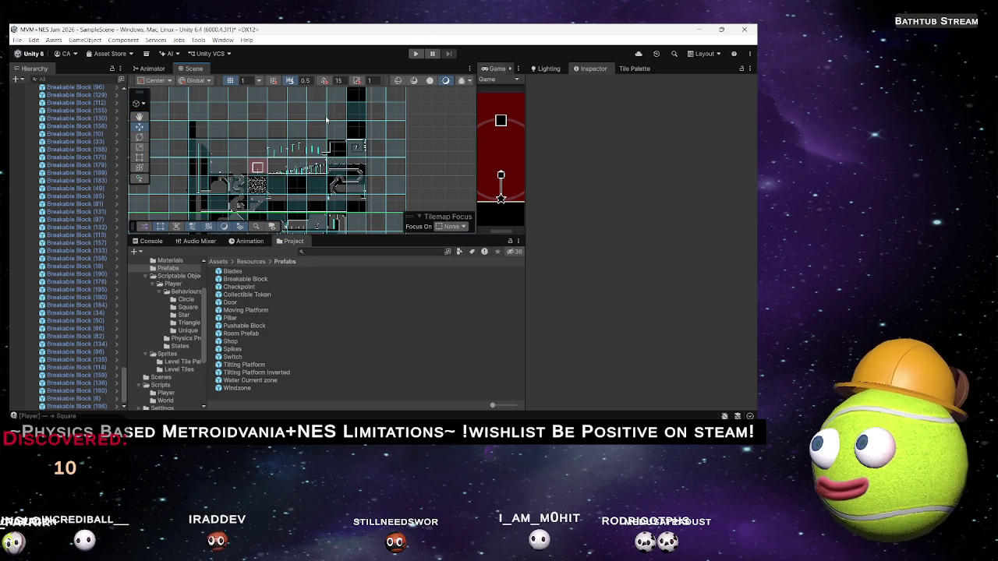
scroll(335, 98, "down", 2)
mouse_move(339, 92)
left_mouse_down()
mouse_move(375, 92)
mouse_move(367, 113)
left_mouse_up()
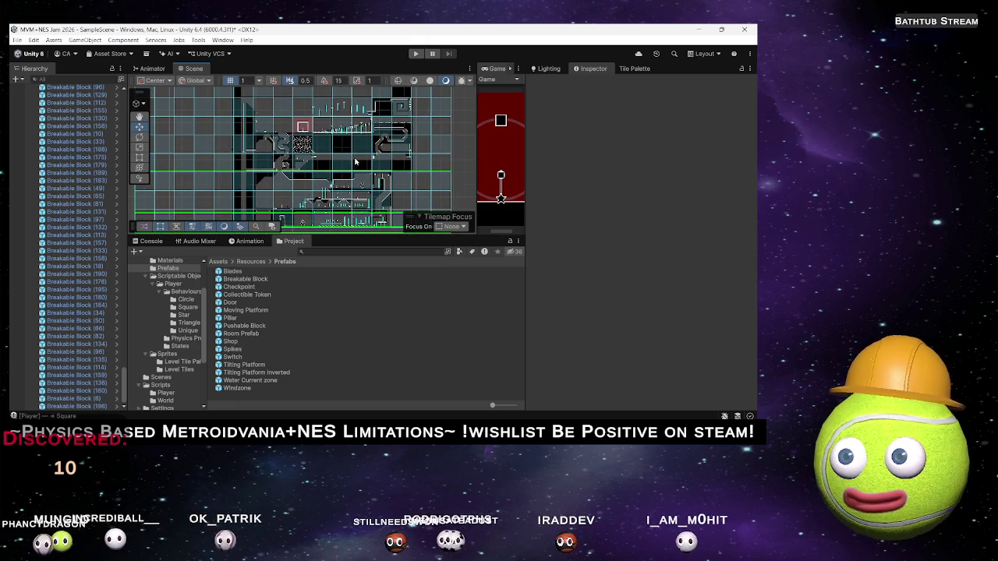
Step: Tint the Background Tilemap white with alpha 32 and switch off its Tilemap Renderer
left_click(295, 122)
left_click(295, 123)
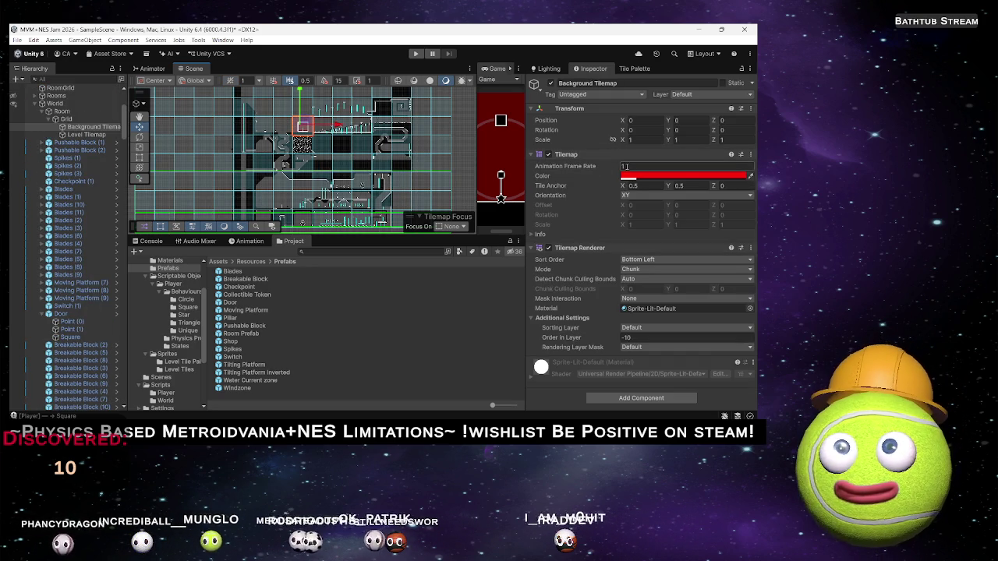
left_click(715, 179)
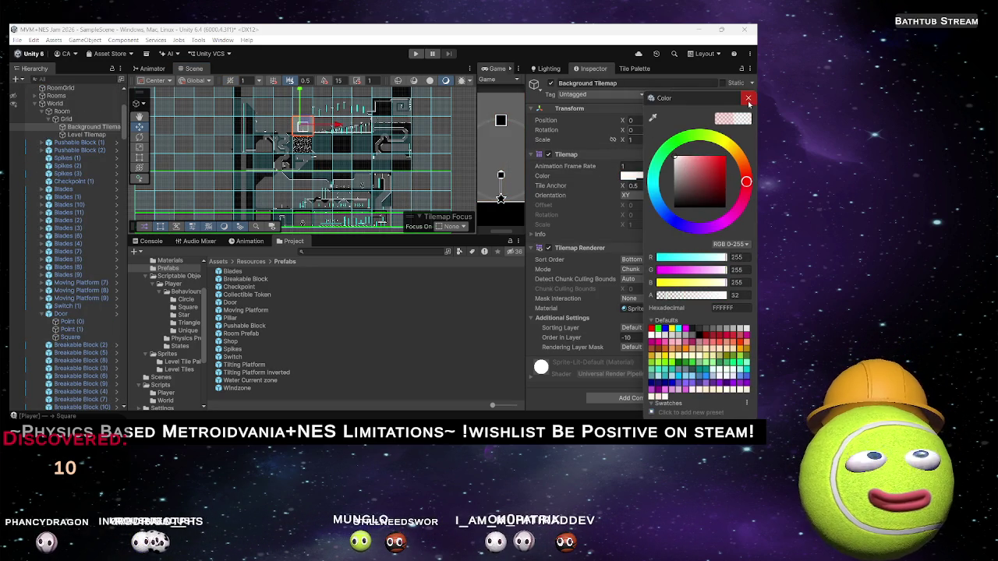
left_click(748, 100)
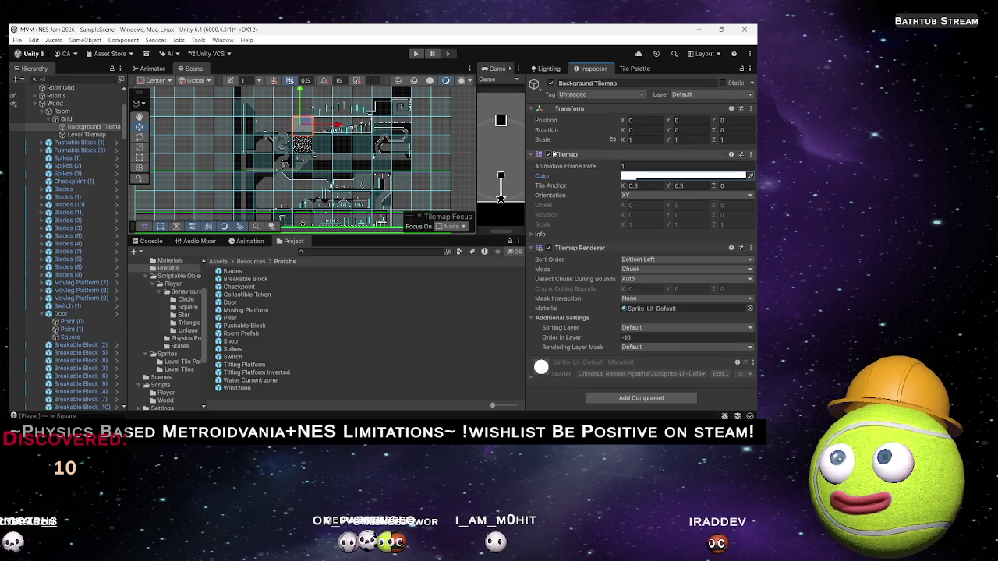
left_click(548, 155)
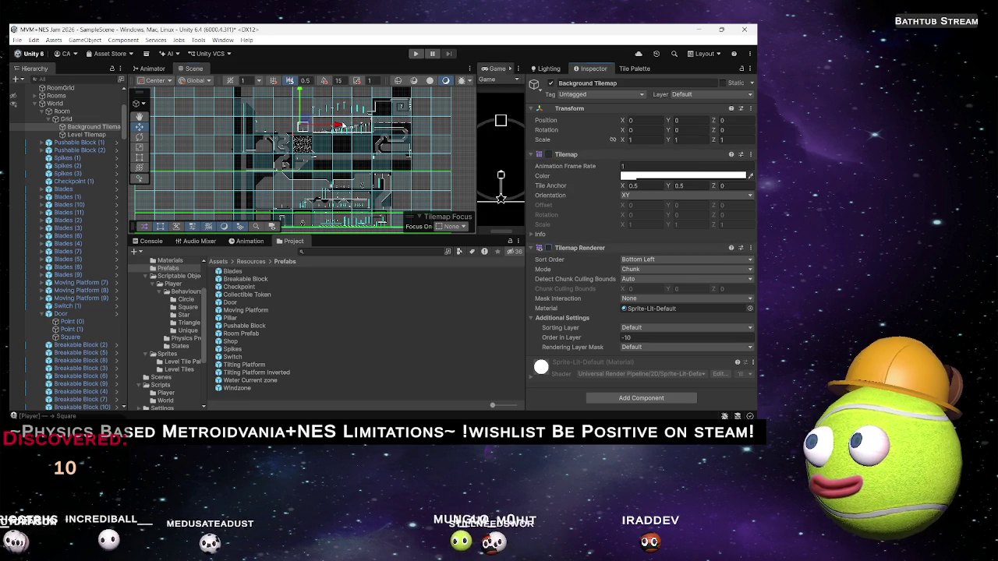
scroll(362, 148, "up", 5)
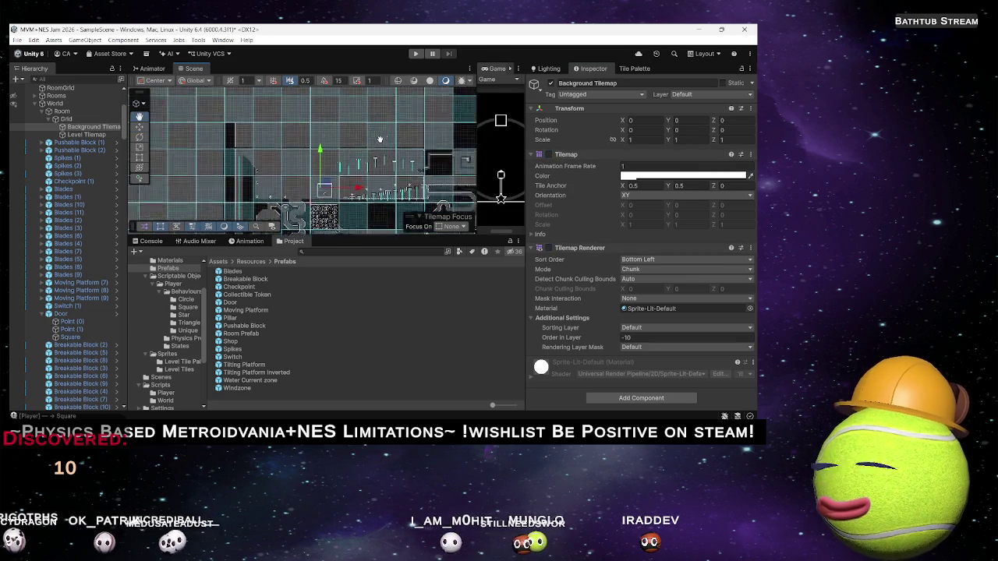
scroll(363, 147, "down", 4)
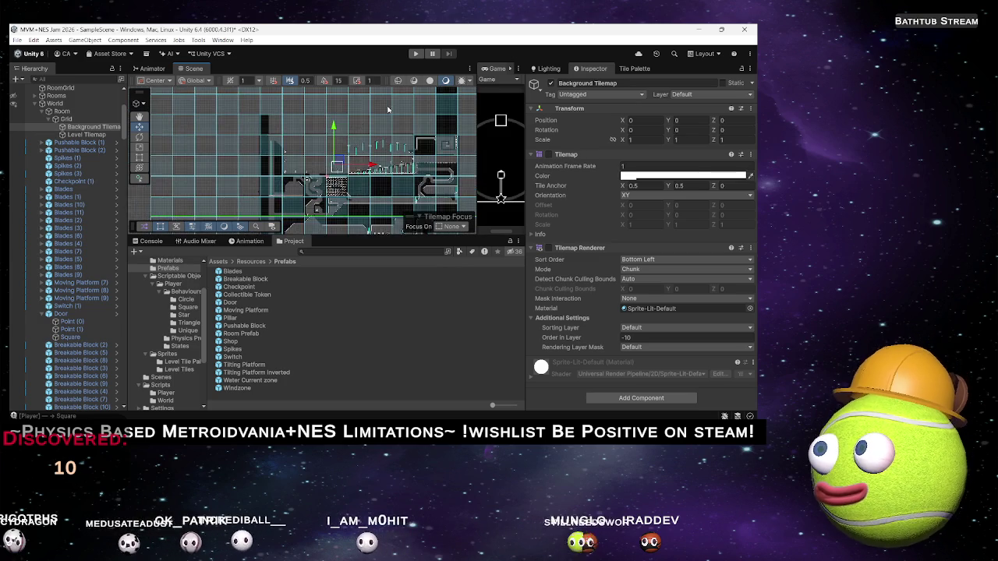
scroll(387, 110, "down", 4)
left_click_drag(319, 142, 336, 116)
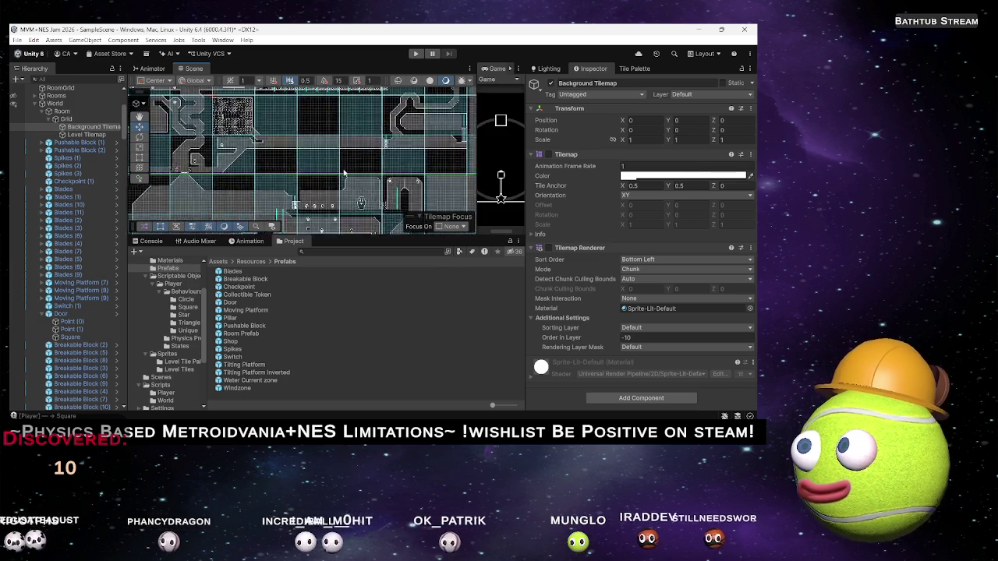
scroll(390, 114, "up", 5)
scroll(342, 165, "down", 2)
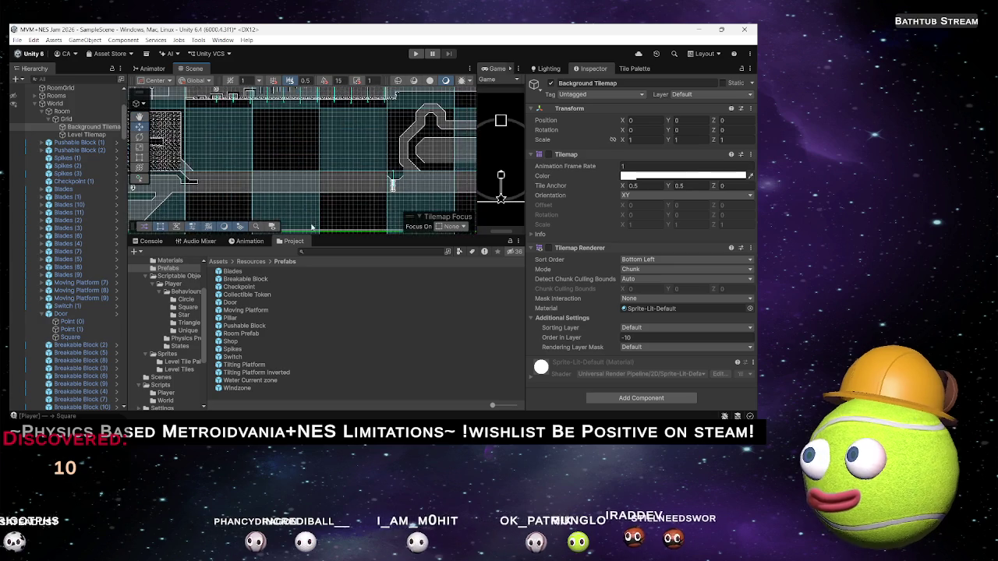
scroll(336, 166, "down", 2)
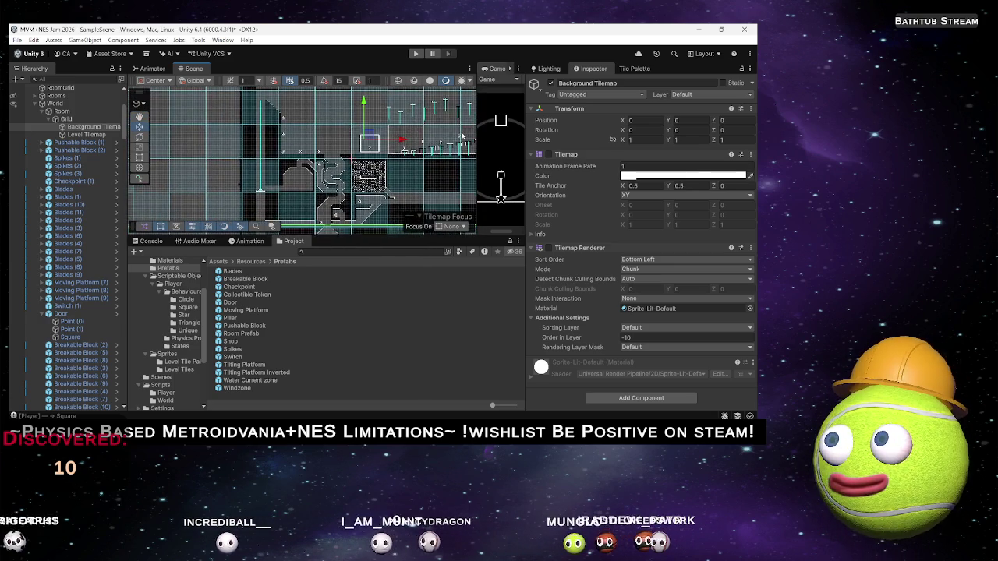
left_click_drag(338, 171, 402, 119)
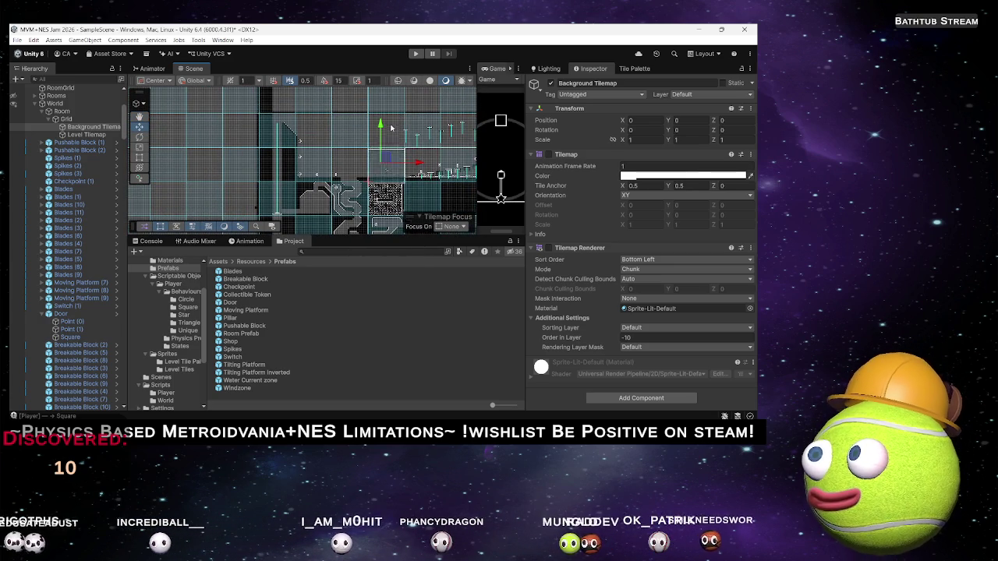
mouse_move(398, 131)
left_mouse_down()
mouse_move(263, 145)
mouse_move(297, 140)
mouse_move(282, 79)
mouse_move(272, 92)
left_mouse_up()
left_click_drag(320, 133, 334, 137)
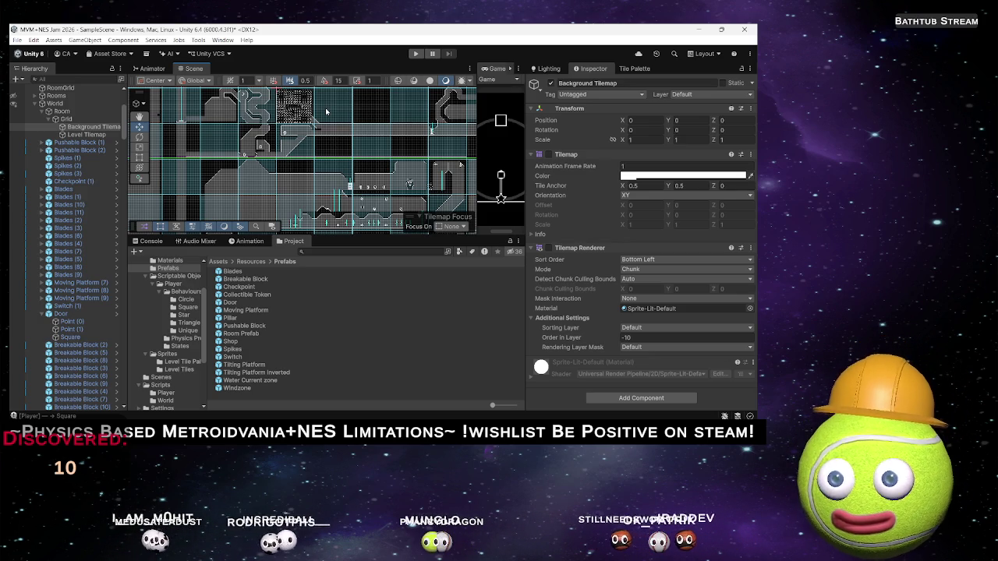
left_click_drag(357, 154, 382, 187)
scroll(221, 188, "up", 5)
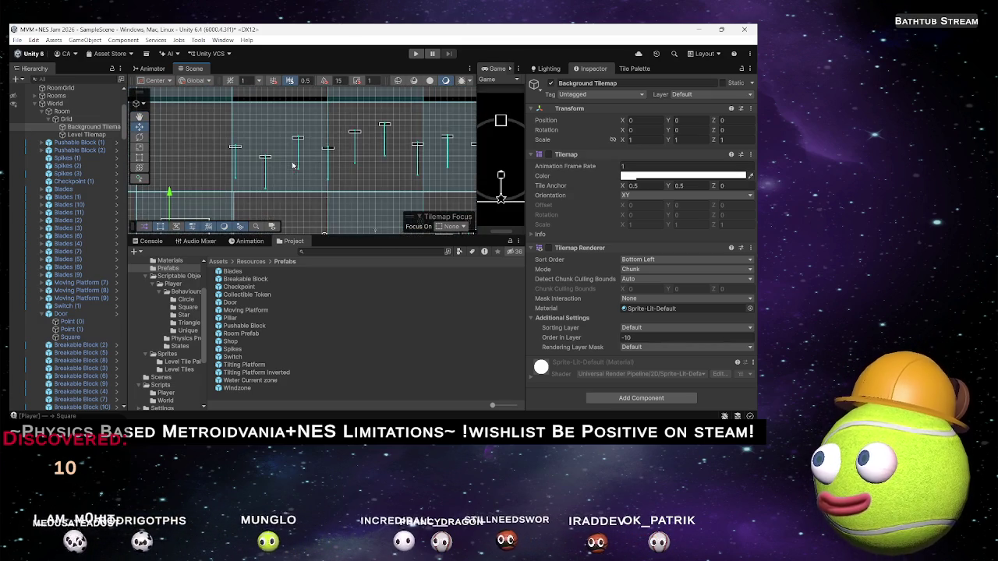
scroll(220, 188, "down", 5)
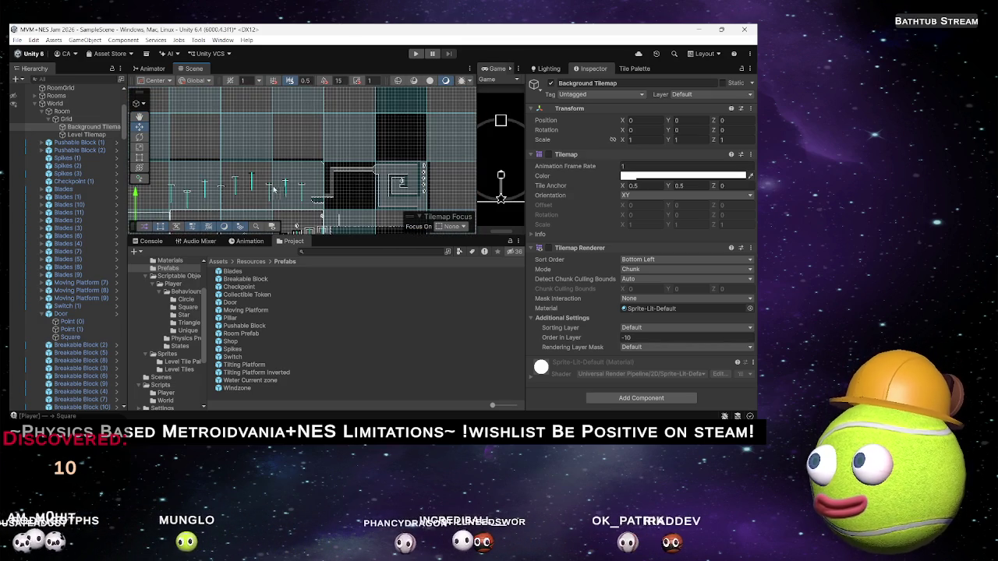
scroll(230, 182, "down", 4)
left_click_drag(230, 182, 265, 145)
scroll(294, 174, "up", 2)
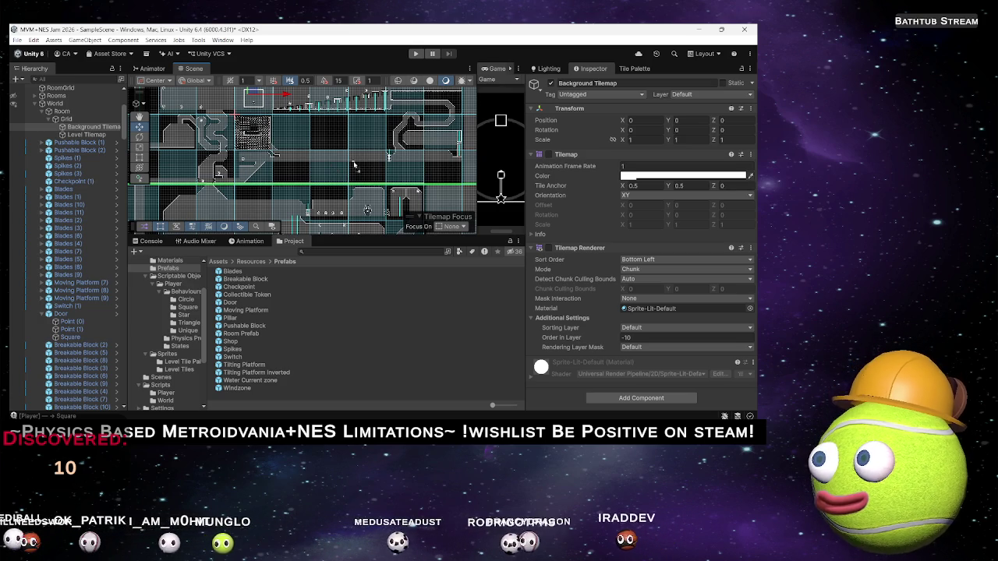
left_click(355, 165)
Step: Slide the floor switch right along the corridor to X 52.63755
scroll(354, 165, "up", 10)
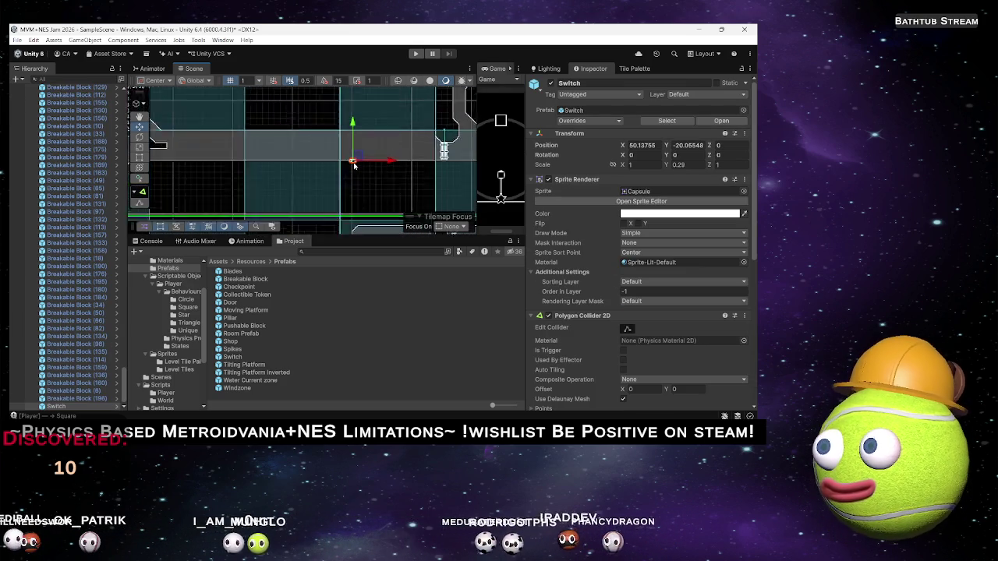
scroll(353, 163, "up", 5)
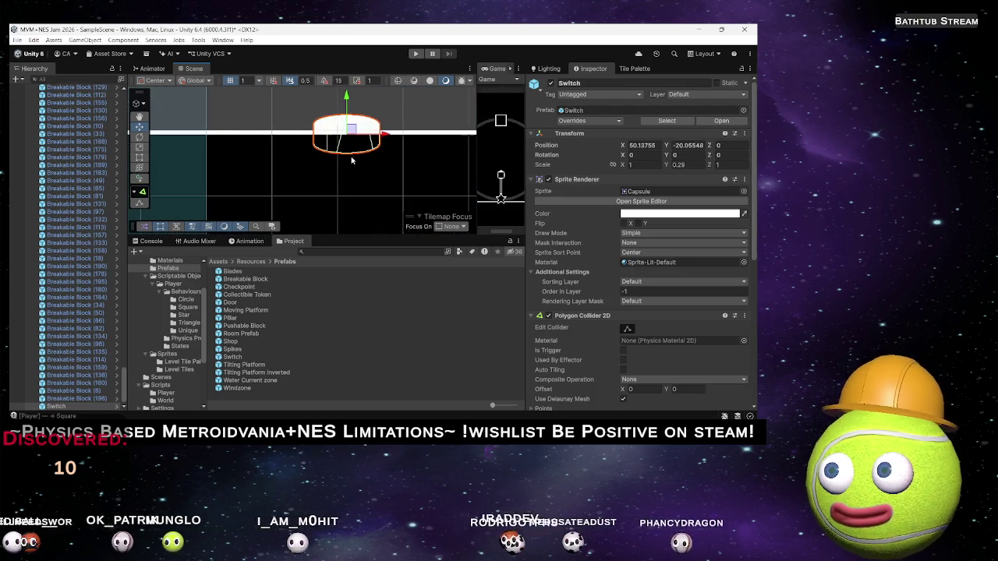
scroll(347, 161, "up", 3)
mouse_move(380, 151)
left_mouse_down()
mouse_move(428, 153)
mouse_move(249, 191)
mouse_move(280, 170)
left_mouse_up()
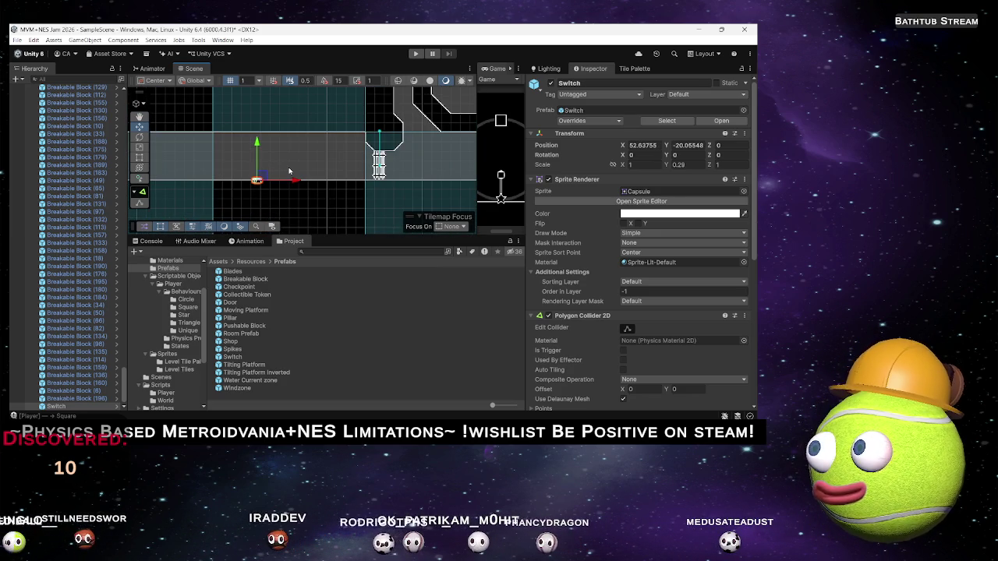
left_click(292, 170)
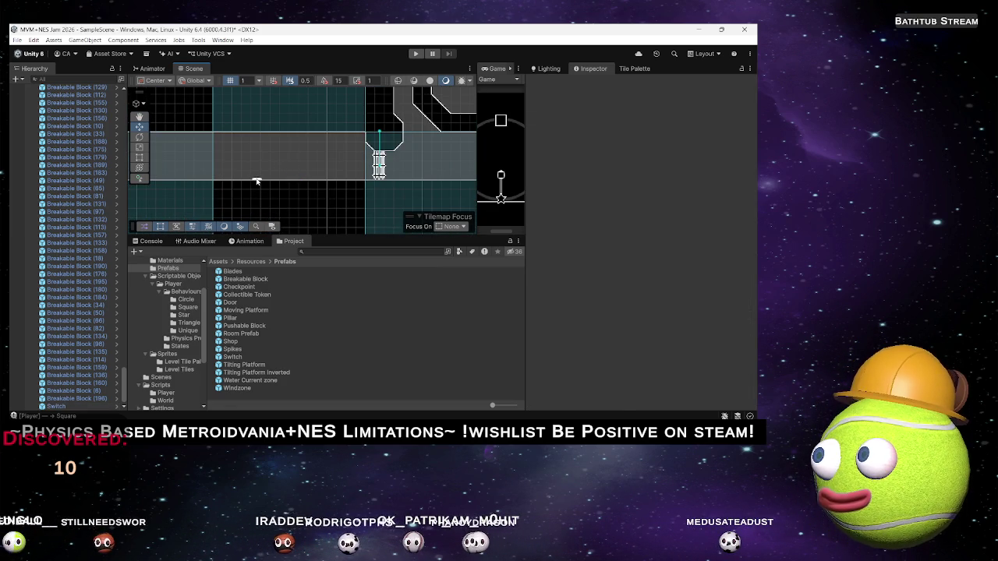
left_click(258, 181)
scroll(606, 310, "down", 5)
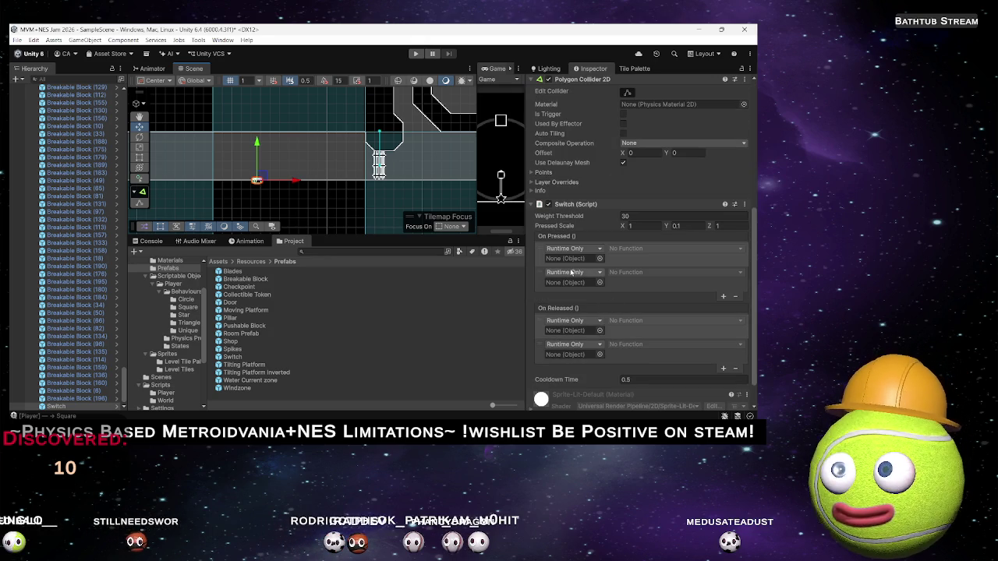
Step: Assign the Door to the Switch's On Pressed event with GameObject.SetActive
left_click(406, 172)
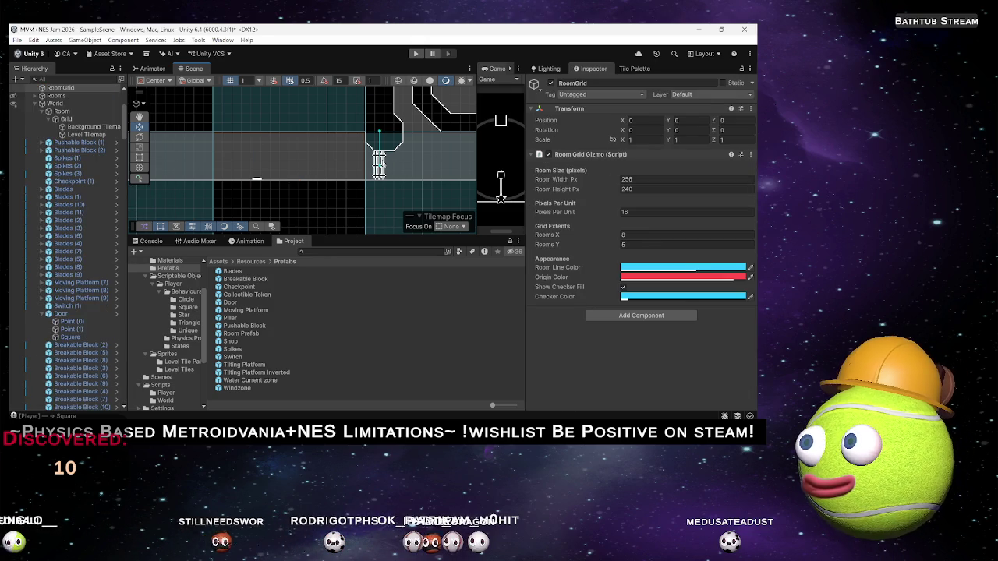
left_click(379, 165)
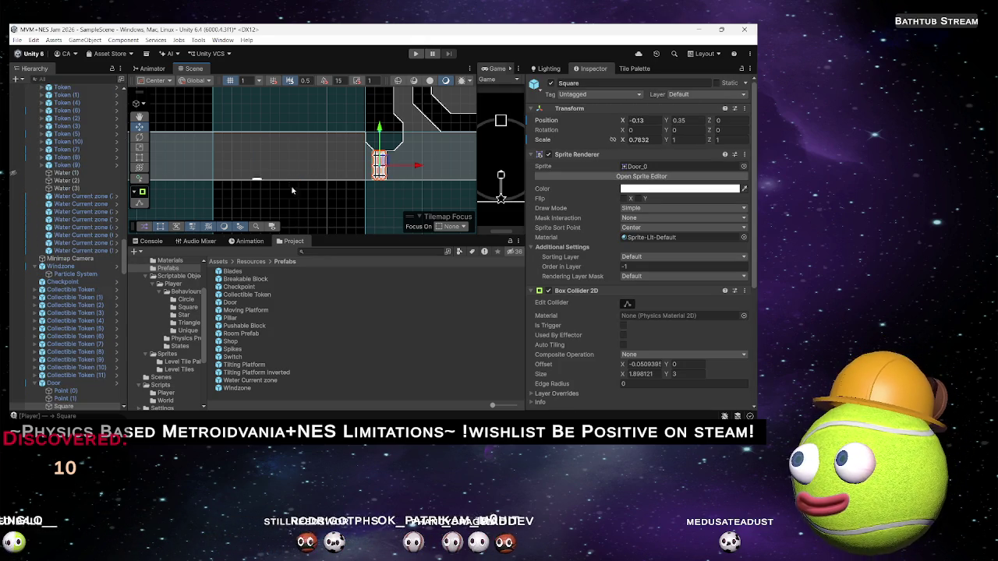
left_click(257, 181)
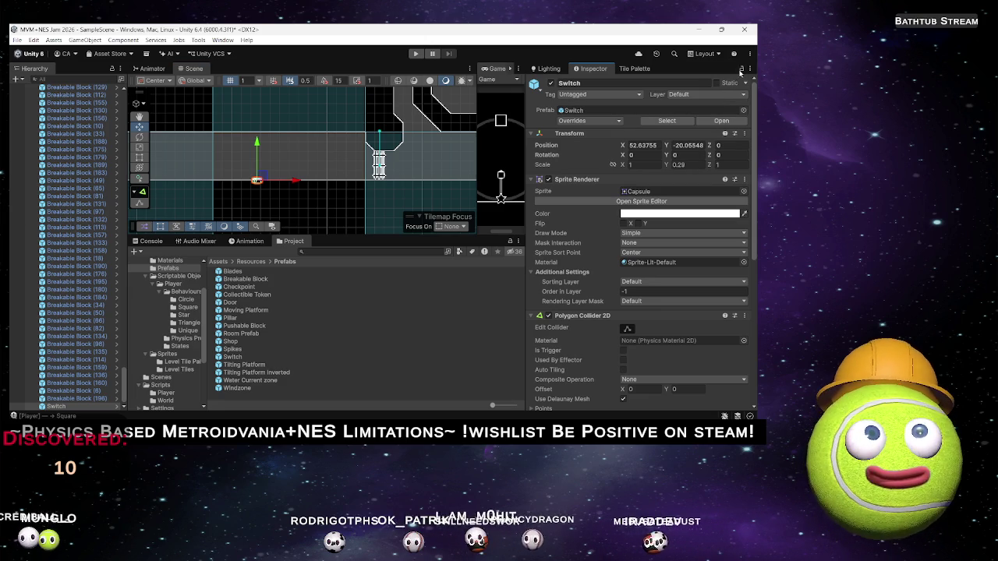
left_click(379, 173)
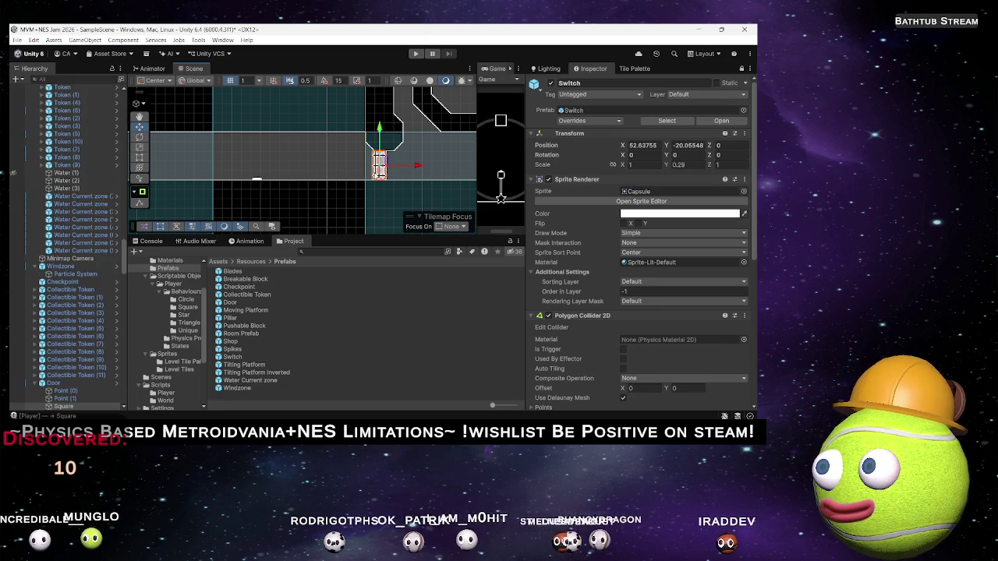
left_click(54, 383)
scroll(101, 382, "down", 5)
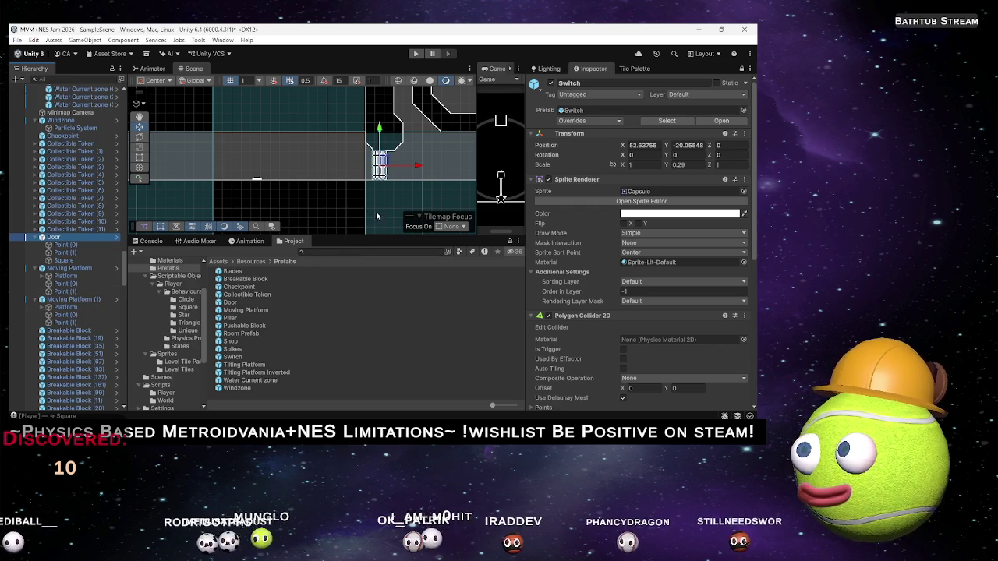
scroll(660, 268, "down", 5)
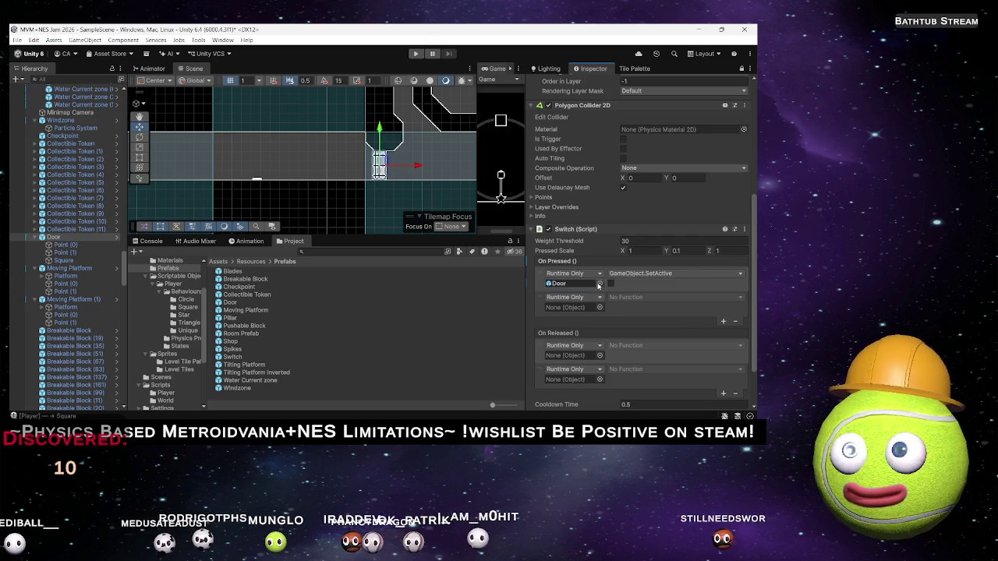
Step: Make the Switch's On Pressed event call Mover.PlayForward on the Door
left_click(627, 274)
mouse_move(652, 319)
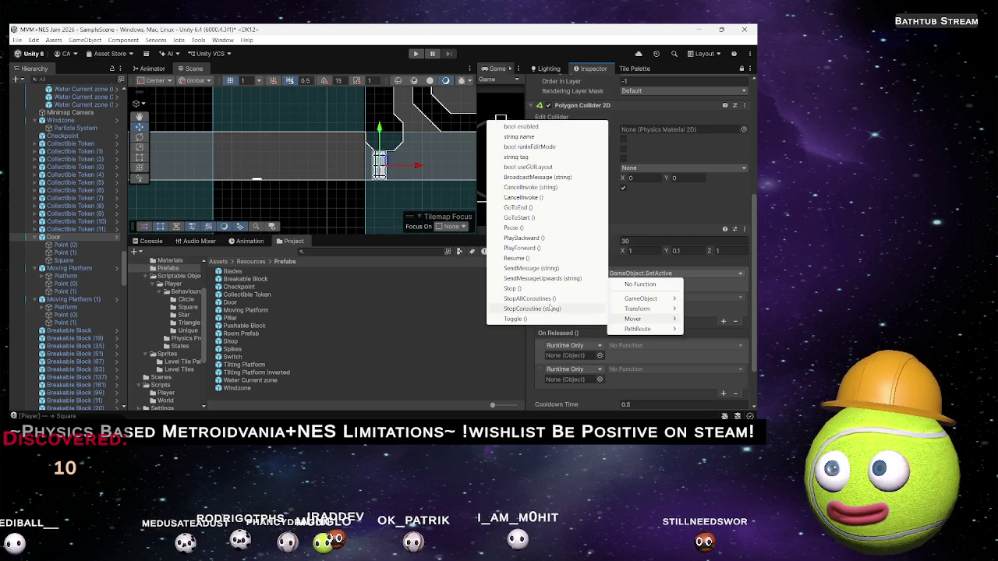
left_click(531, 249)
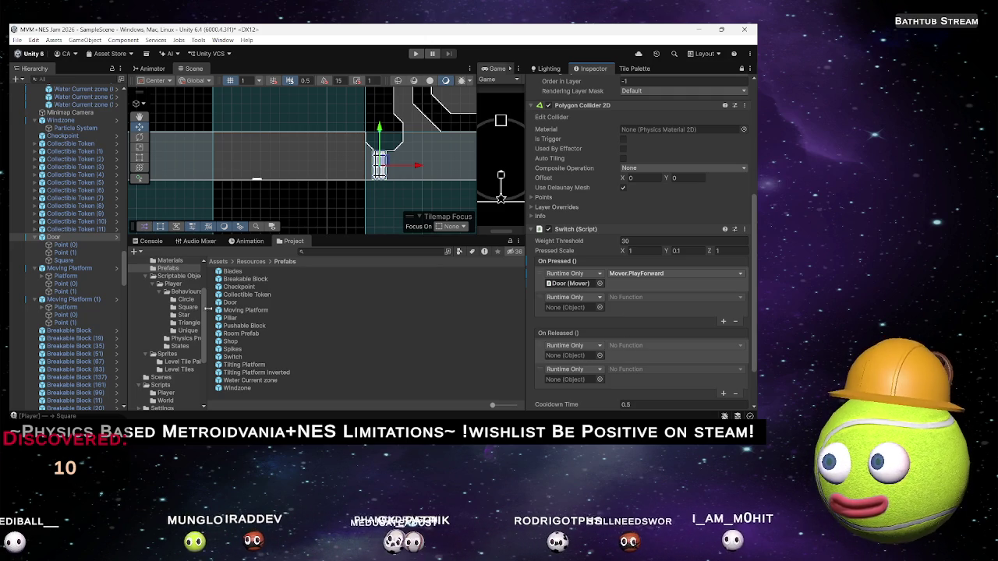
Step: Set On Released to the Door with Mover.PlayBackward
left_click(577, 357)
key("ctrl+v")
left_click(674, 345)
mouse_move(640, 391)
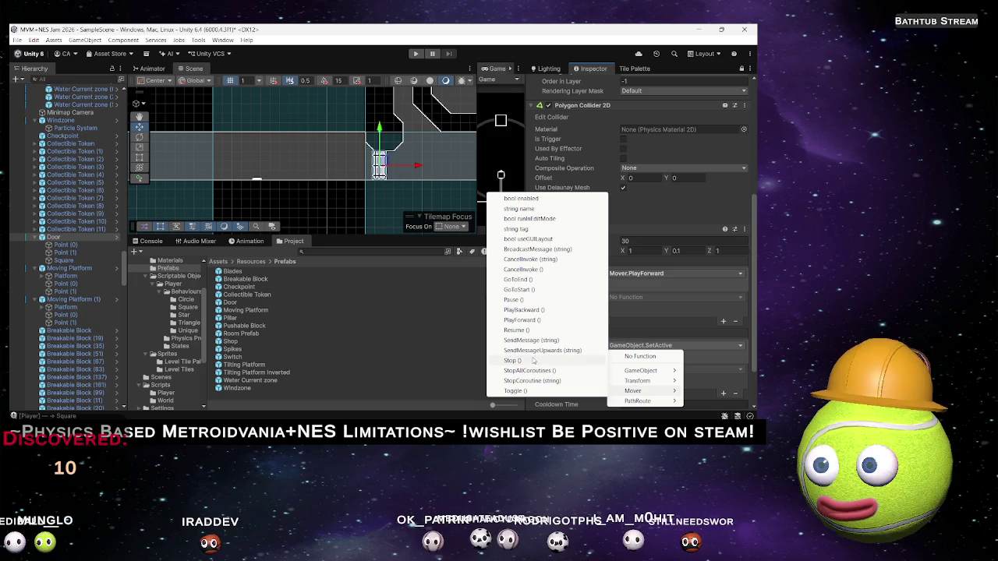
left_click(522, 310)
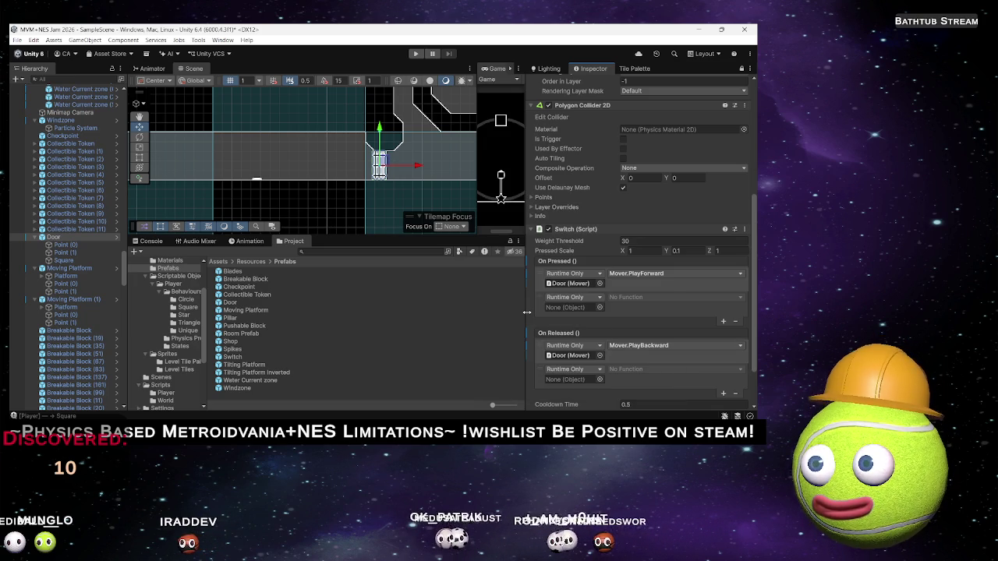
mouse_move(258, 204)
left_mouse_down()
mouse_move(280, 195)
mouse_move(301, 223)
mouse_move(350, 154)
mouse_move(402, 109)
mouse_move(458, 109)
left_mouse_up()
Step: Expand Switch (1) in the Hierarchy and review its Switch events
left_click(265, 162)
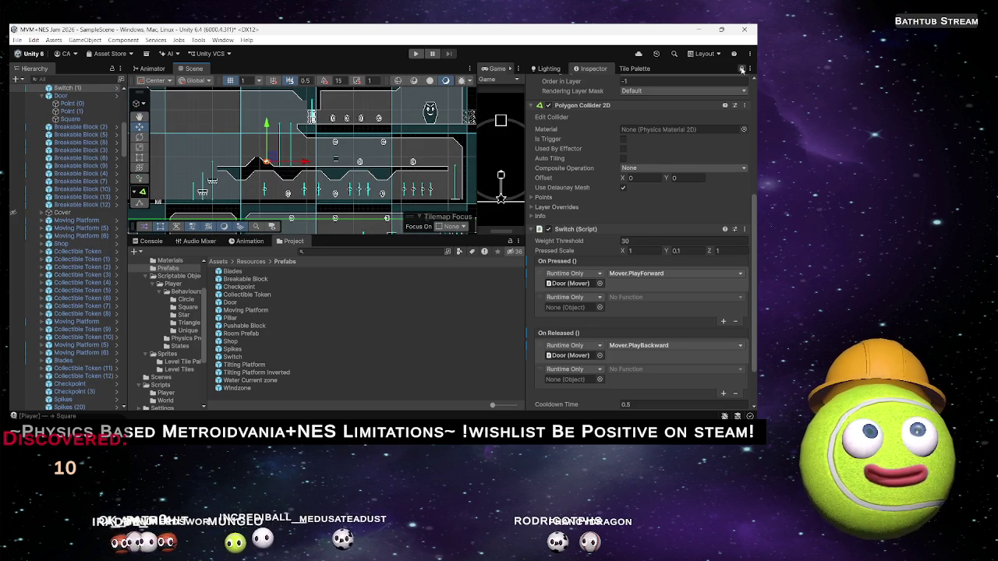
key("ctrl+z")
key("ctrl+z")
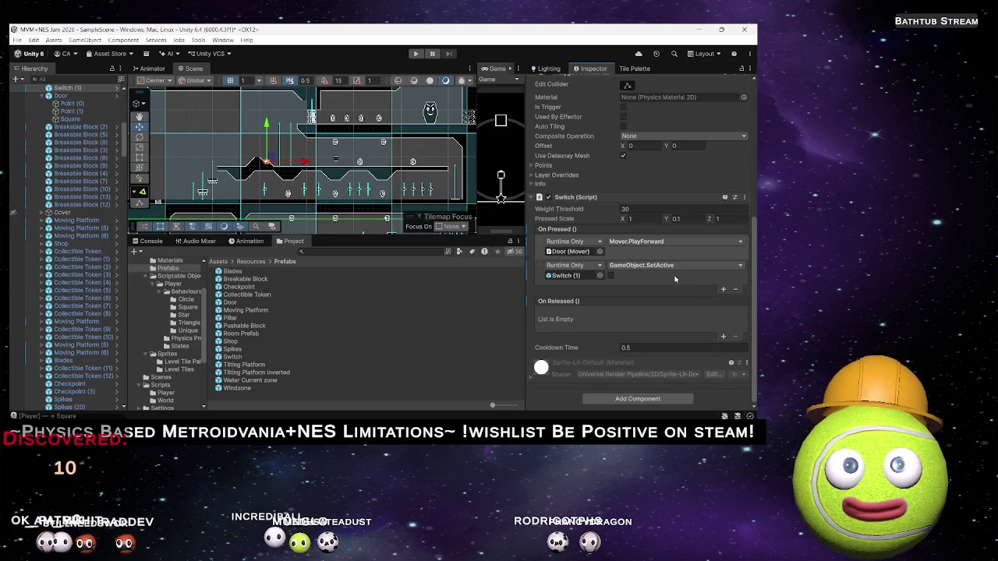
scroll(328, 179, "up", 8)
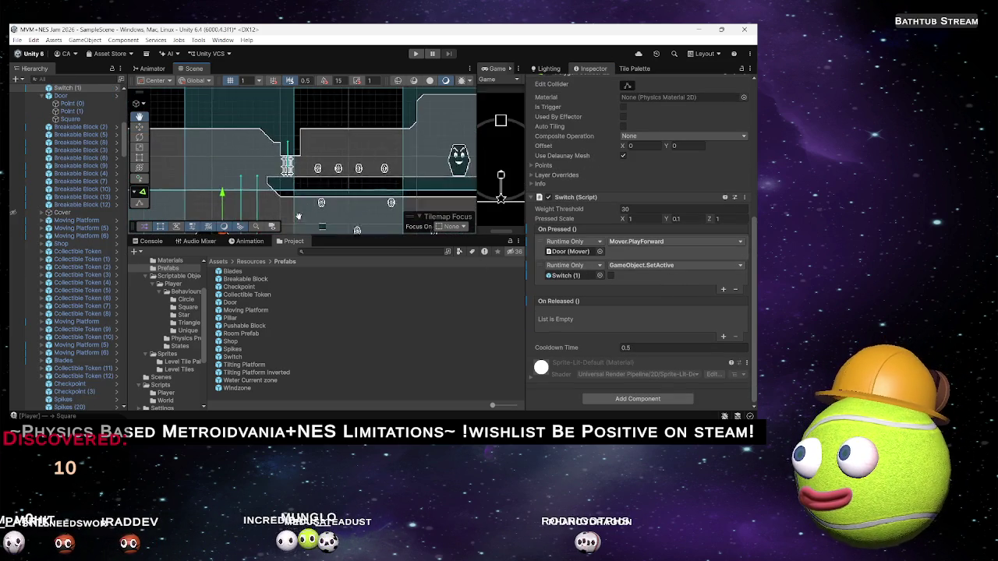
scroll(331, 212, "up", 5)
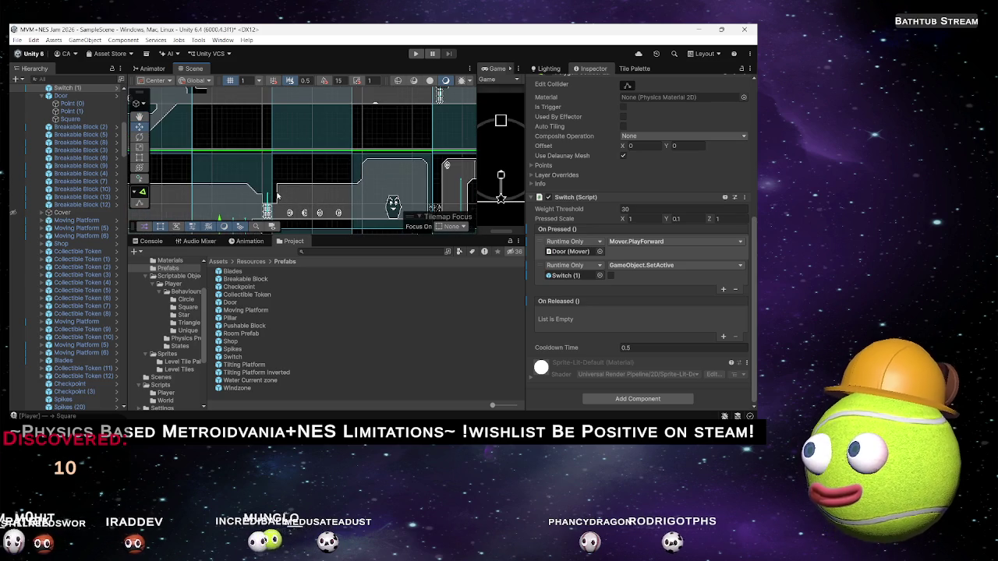
scroll(315, 170, "right", 5)
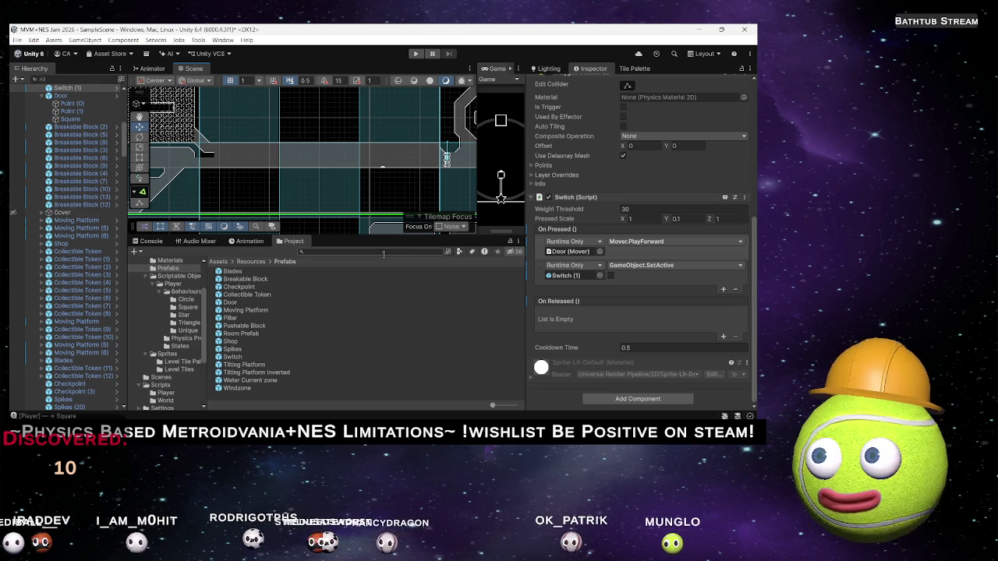
Step: Look around the level and widen the game preview until its whole circle shows
scroll(343, 167, "down", 3)
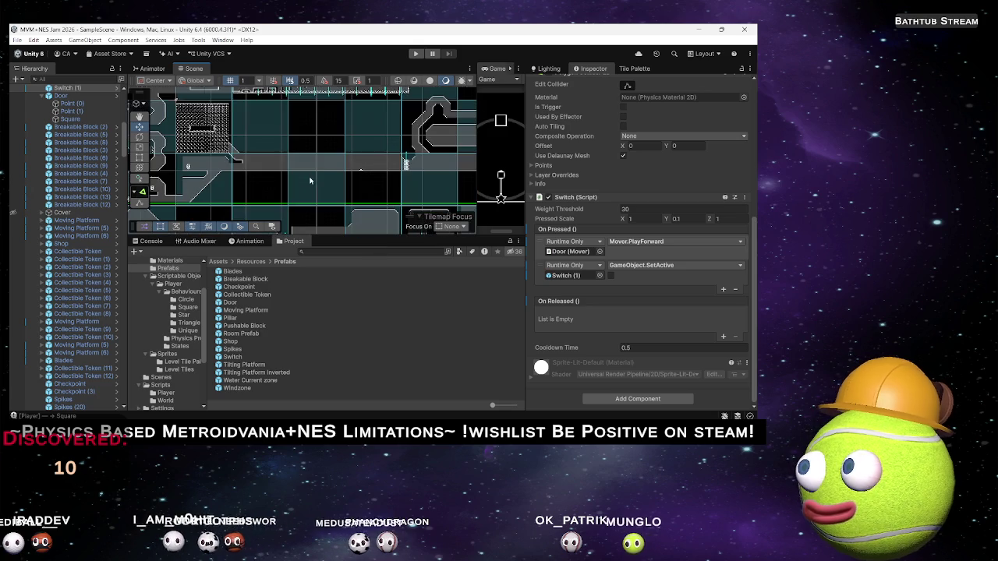
left_click_drag(324, 166, 230, 164)
mouse_move(323, 150)
left_mouse_down()
mouse_move(285, 184)
mouse_move(343, 173)
left_mouse_up()
scroll(316, 191, "down", 3)
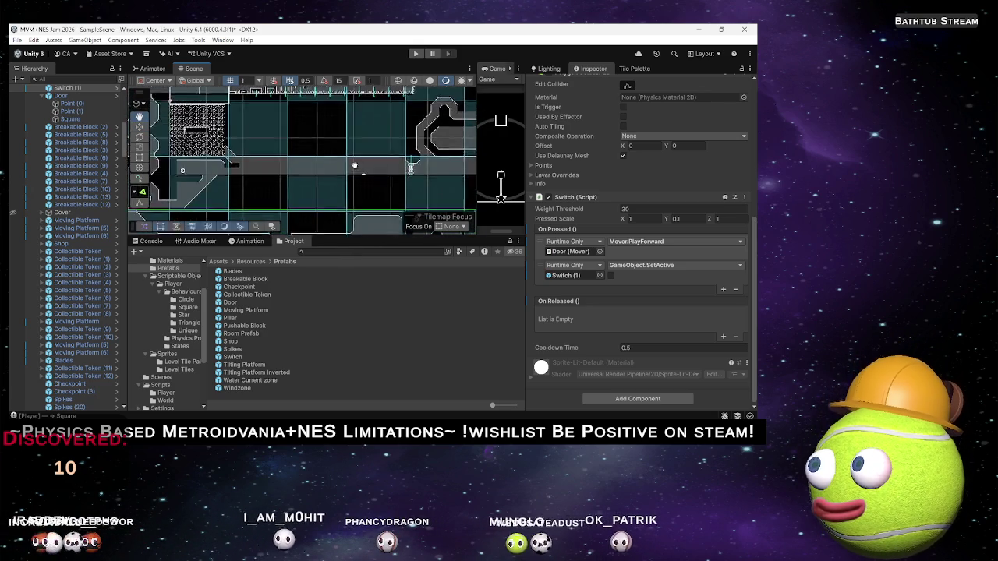
scroll(339, 178, "up", 3)
left_click_drag(339, 178, 339, 192)
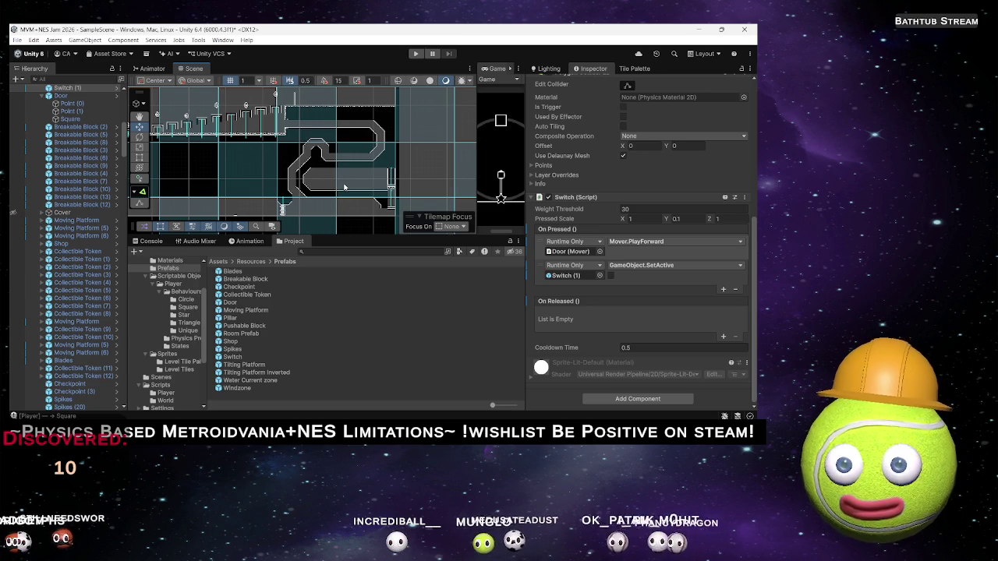
mouse_move(343, 187)
left_mouse_down()
mouse_move(383, 240)
mouse_move(338, 176)
left_mouse_up()
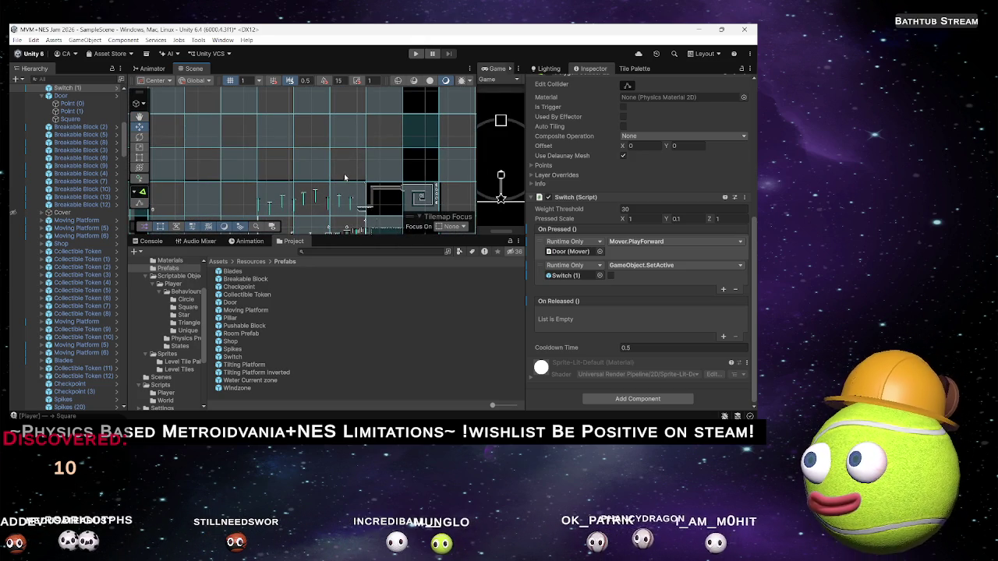
scroll(359, 182, "down", 2)
left_click_drag(478, 169, 326, 181)
scroll(228, 175, "up", 3)
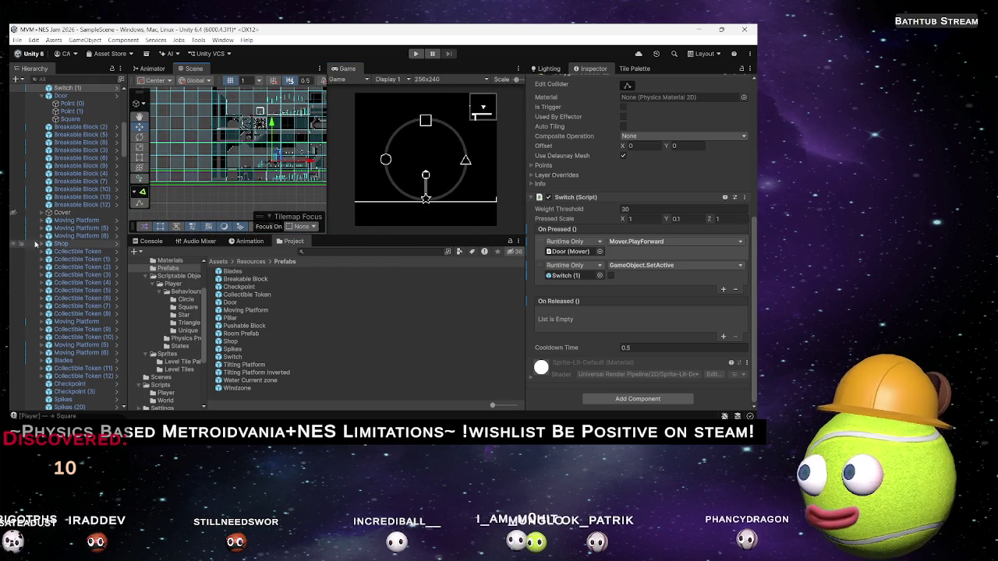
Step: Inspect a breakable block, the Door, Moving Platform (1) and the Switch in the Hierarchy
left_click(78, 166)
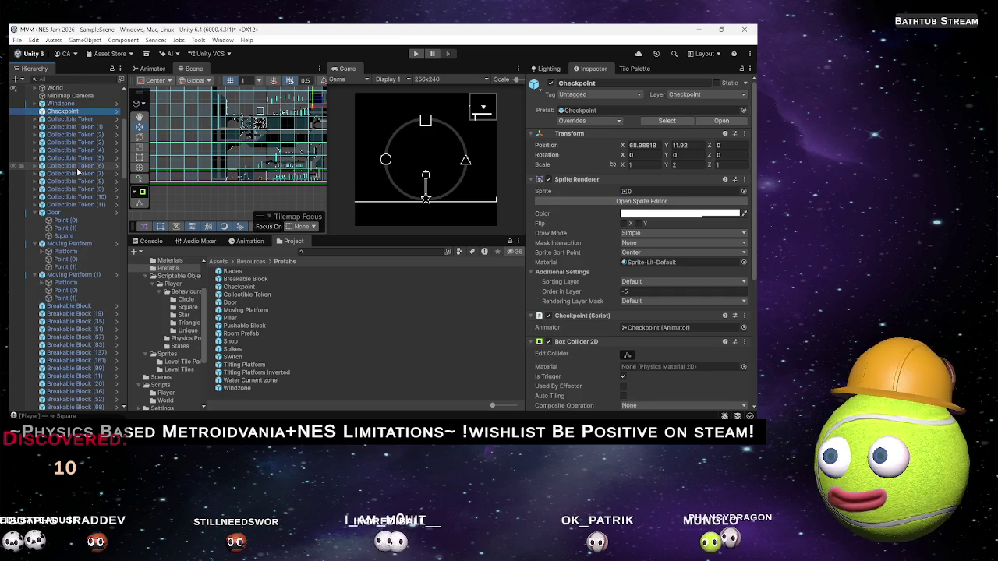
left_click(50, 214)
key("Down")
key("Left")
key("Down")
key("Left")
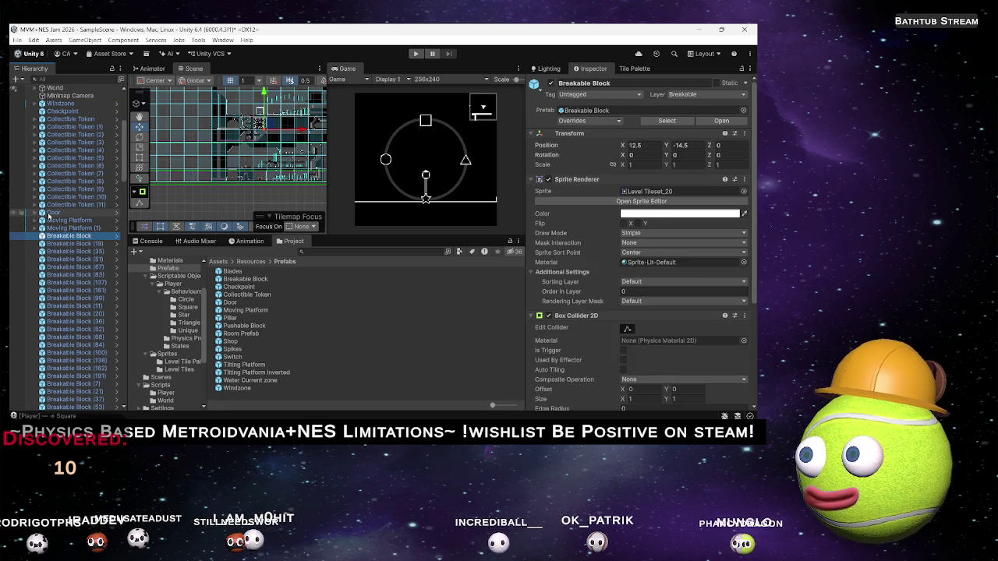
scroll(50, 214, "down", 15)
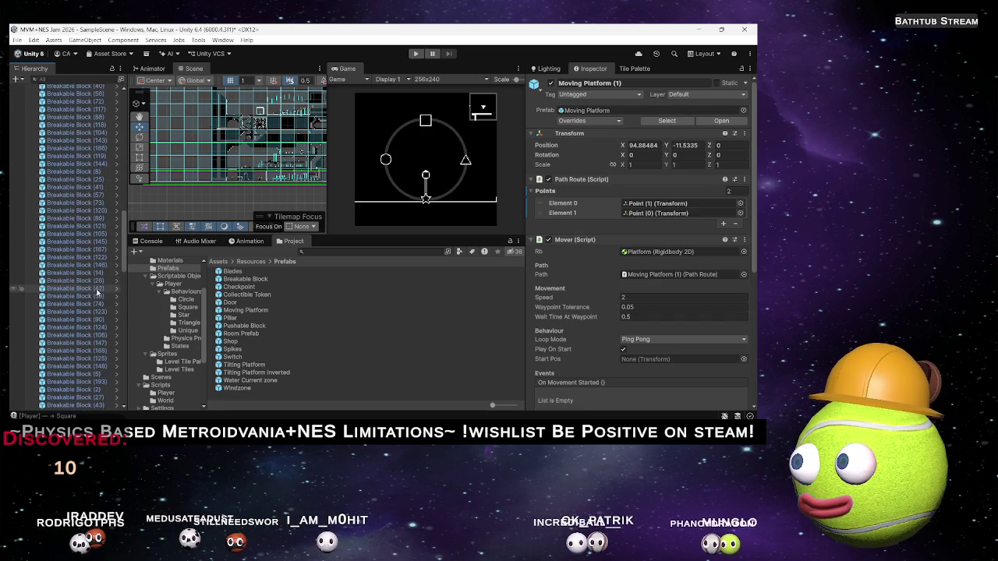
scroll(84, 385, "down", 5)
left_click(78, 405)
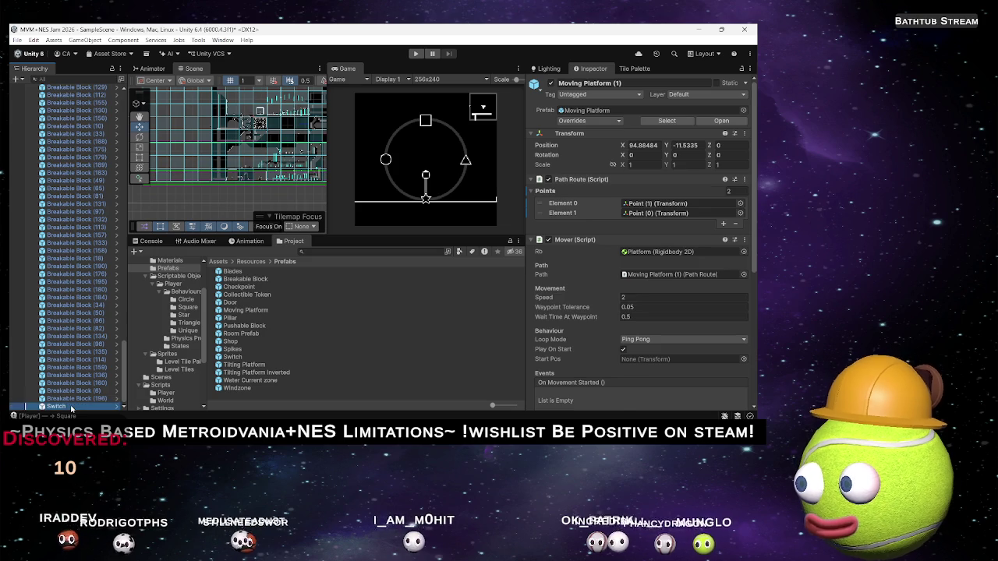
scroll(71, 354, "up", 10)
scroll(70, 354, "up", 15)
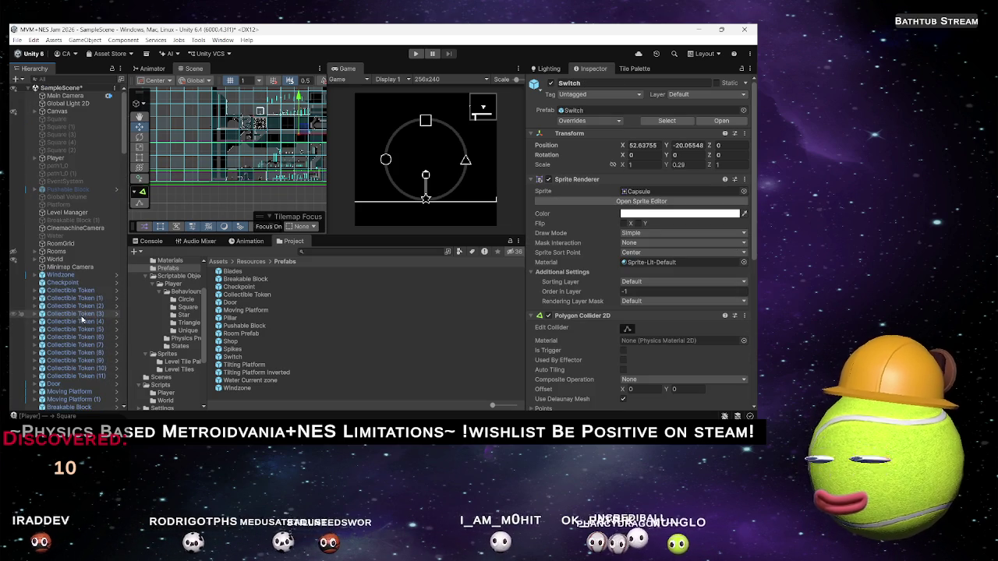
Step: Select World, collapse it so only top-level objects show, and clear the selection
left_click(71, 276, "shift")
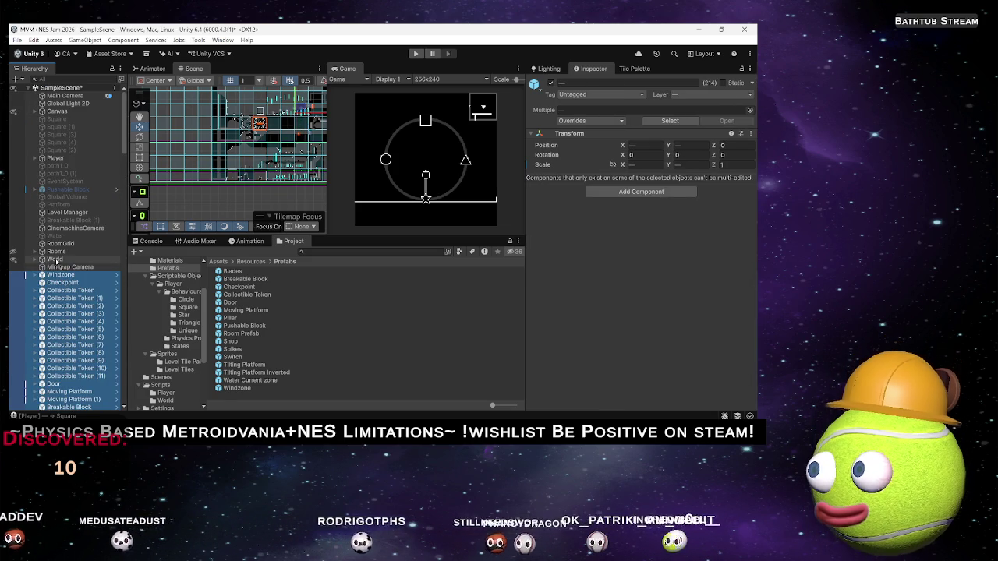
scroll(70, 269, "down", 10)
left_click(72, 269)
key("Left")
key("Left")
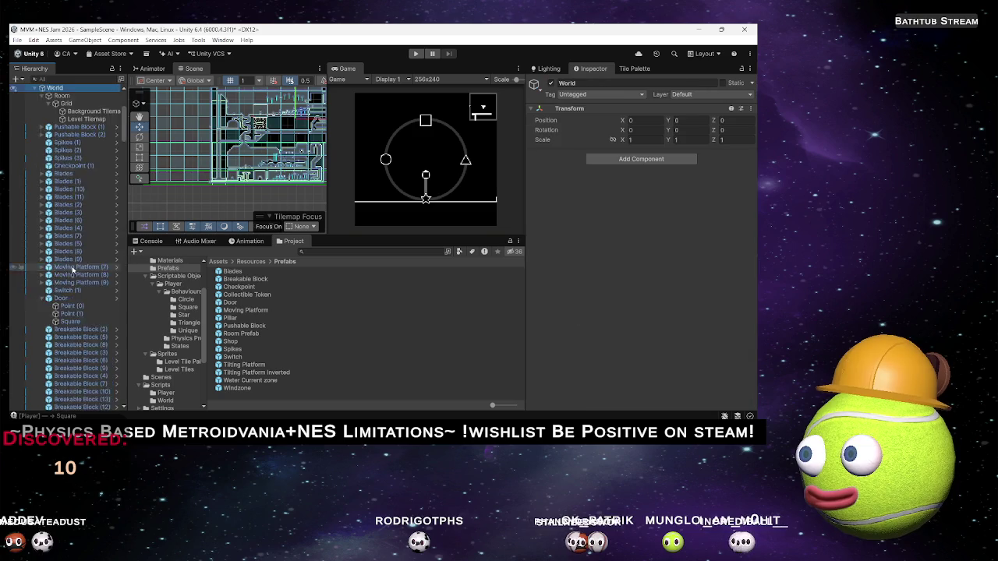
left_click(82, 325)
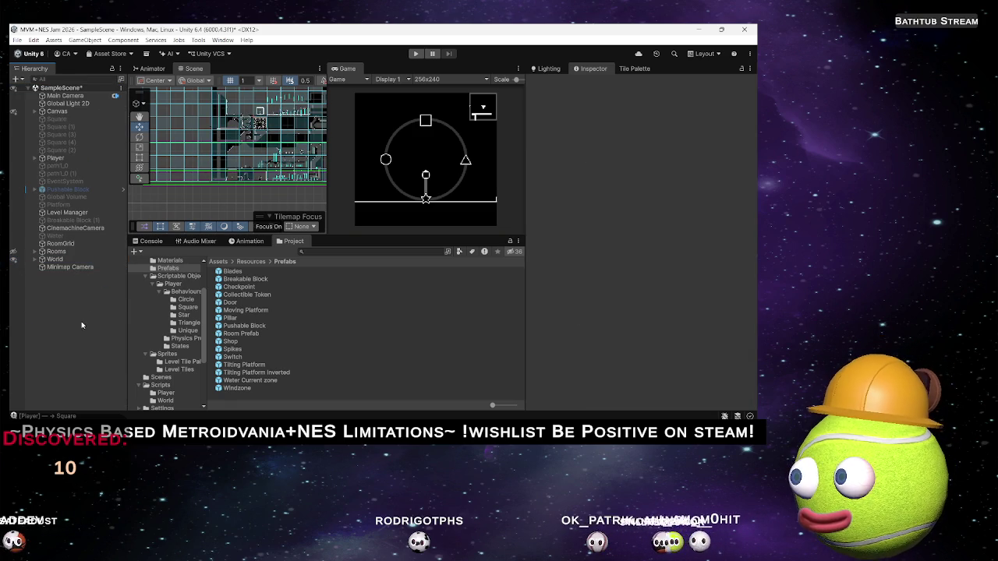
left_click(60, 244)
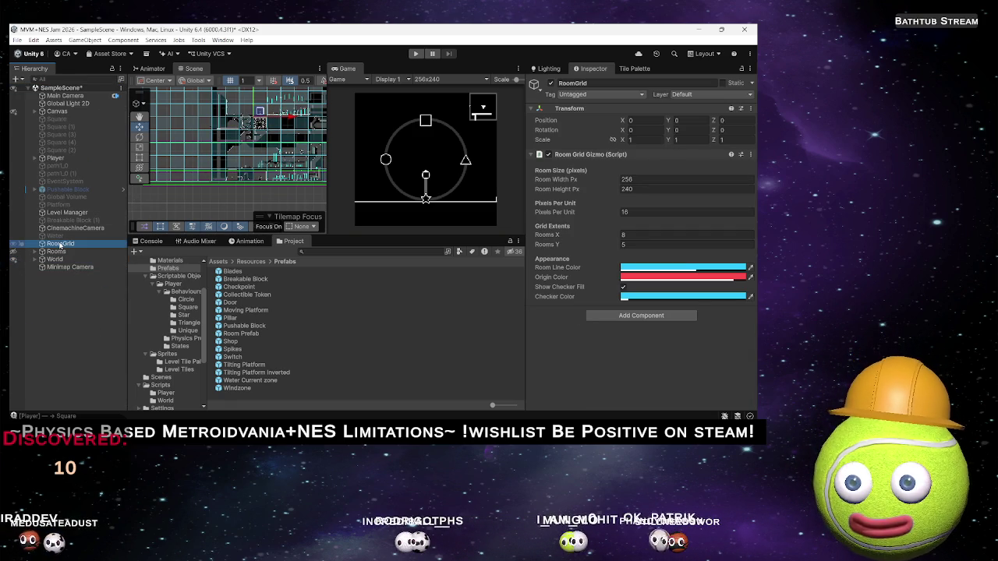
left_click(548, 156)
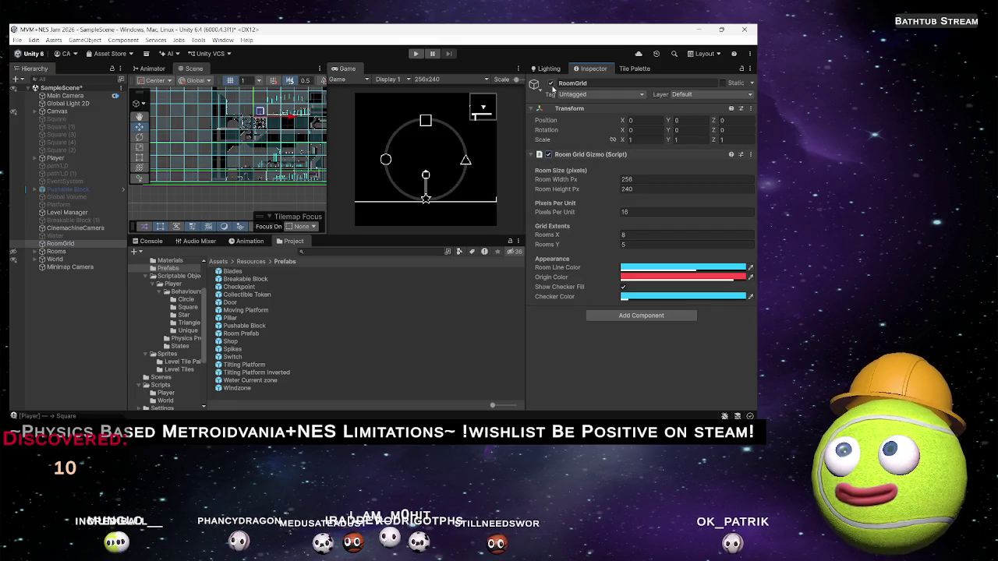
key("alt+shift+a")
scroll(273, 176, "down", 4)
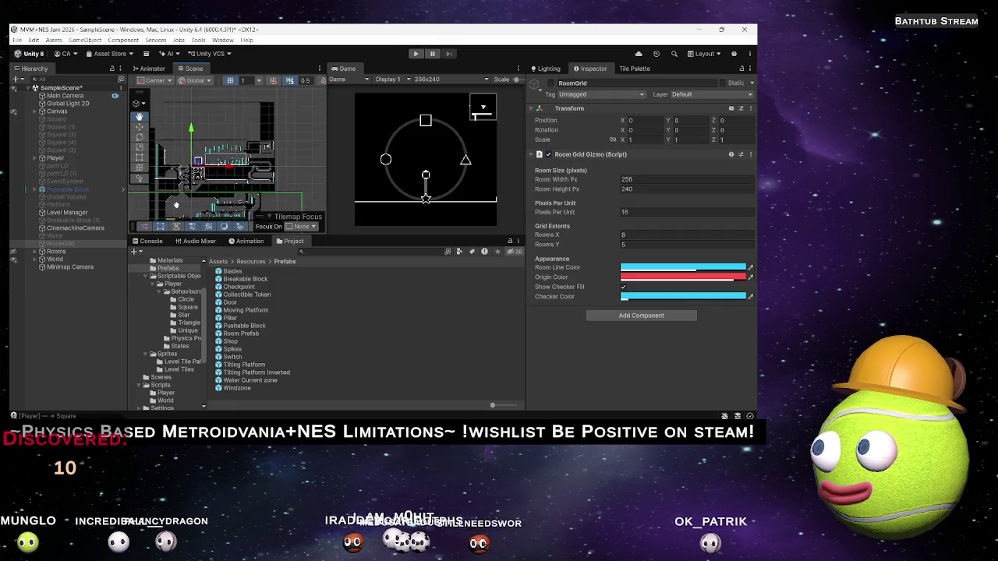
scroll(234, 160, "up", 5)
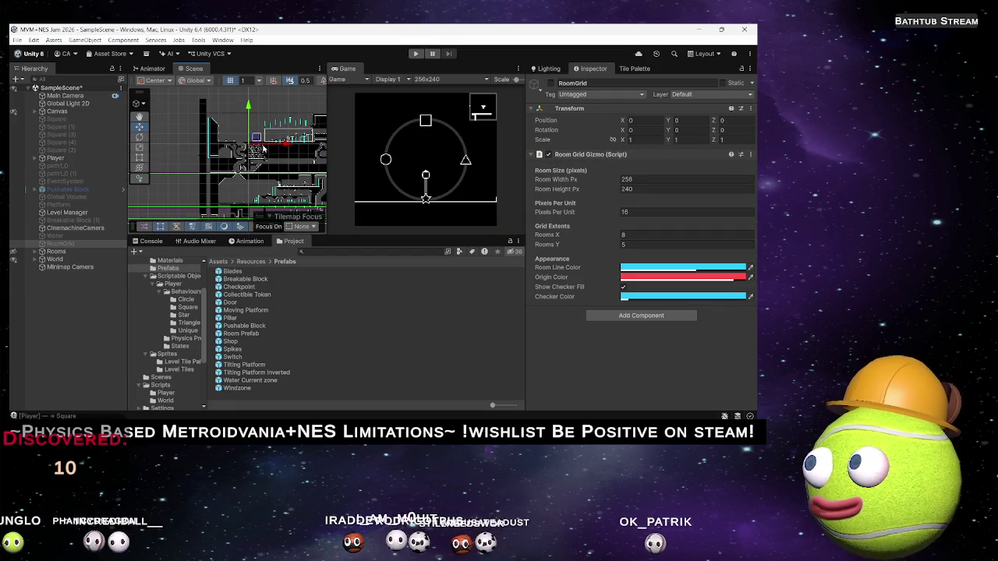
scroll(234, 173, "up", 5)
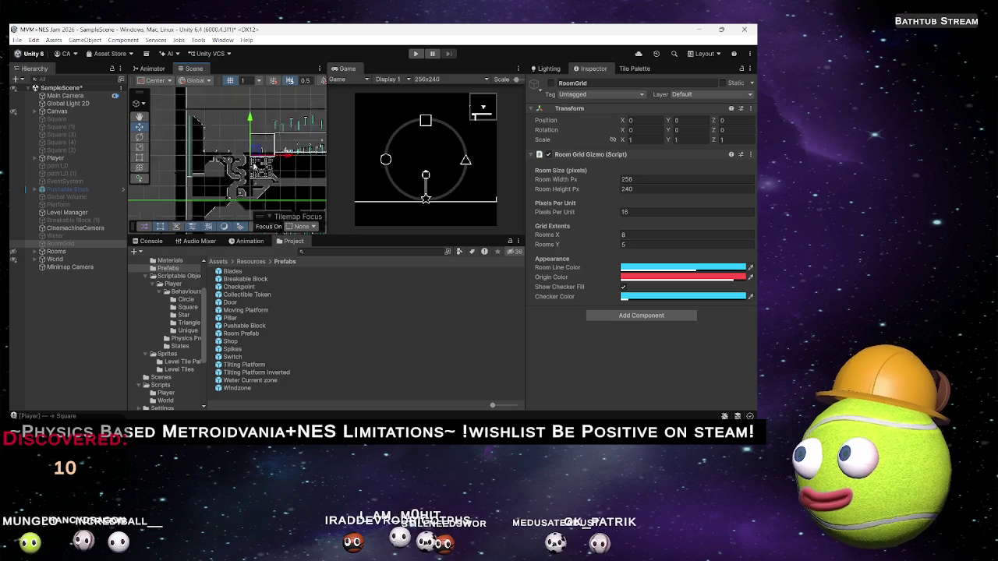
mouse_move(248, 182)
left_mouse_down()
mouse_move(262, 153)
mouse_move(254, 182)
left_mouse_up()
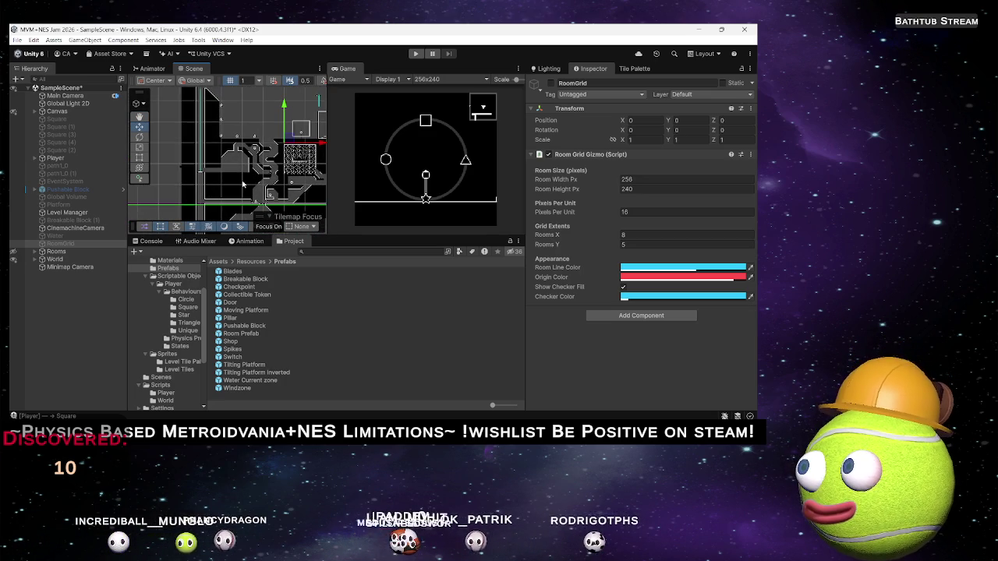
scroll(253, 180, "up", 2)
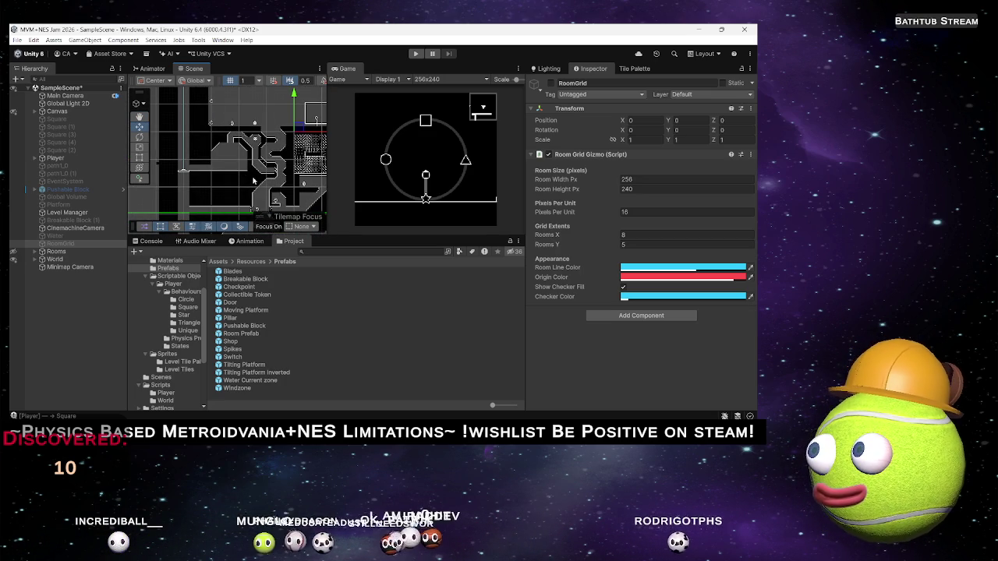
mouse_move(244, 193)
left_mouse_down()
mouse_move(260, 170)
mouse_move(170, 186)
left_mouse_up()
left_click_drag(240, 187, 249, 201)
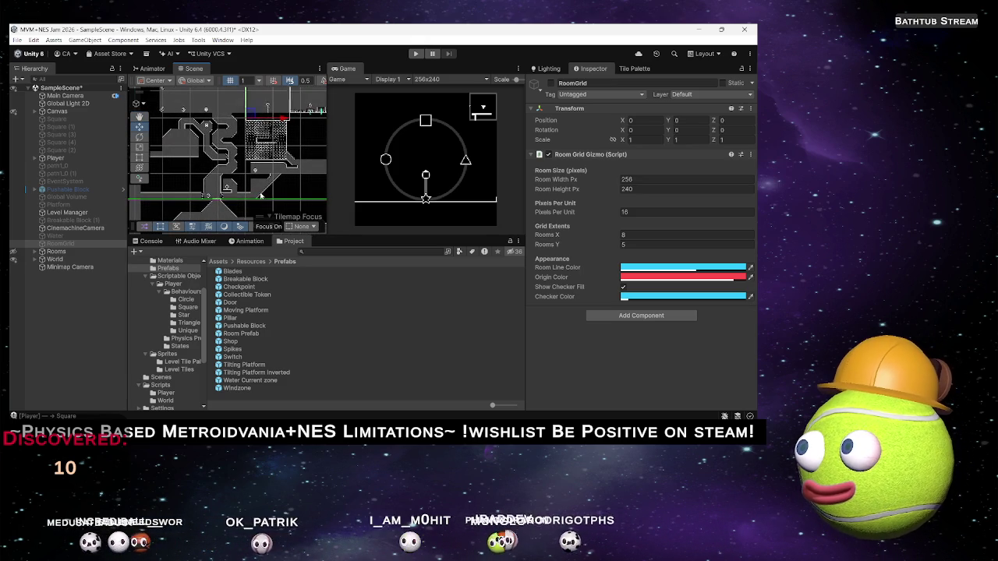
left_click_drag(248, 167, 258, 182)
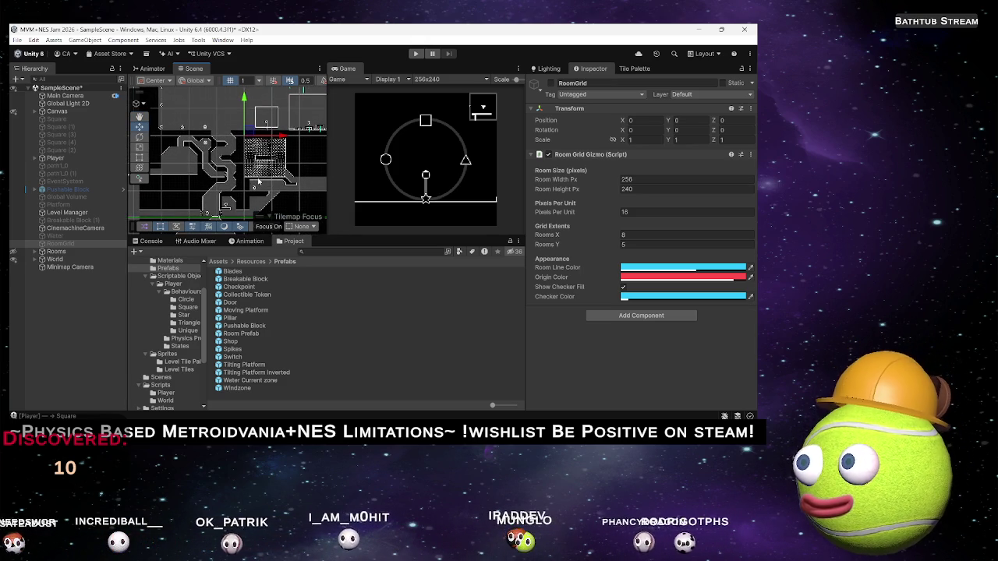
left_click_drag(301, 152, 209, 162)
scroll(190, 167, "up", 5)
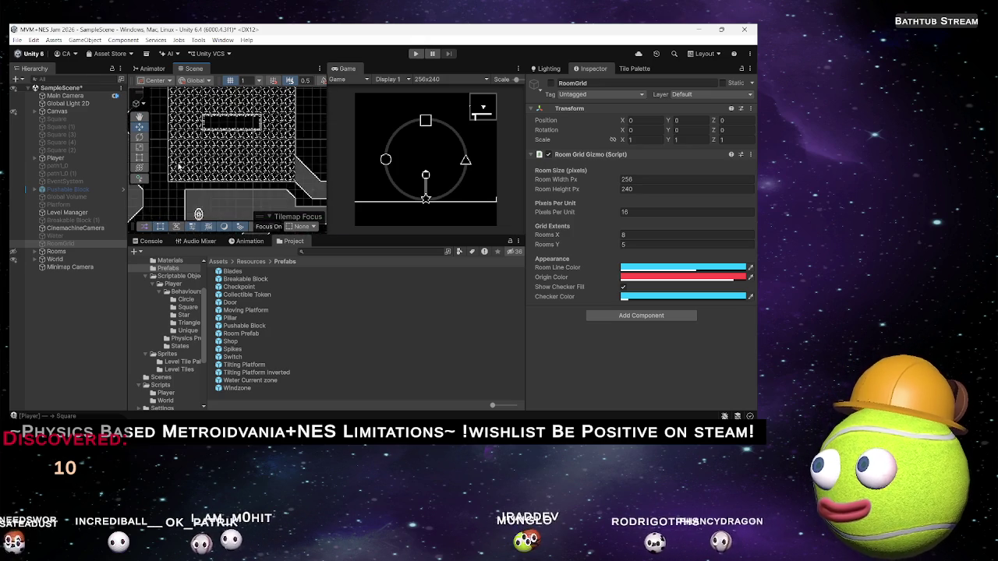
scroll(221, 183, "down", 5)
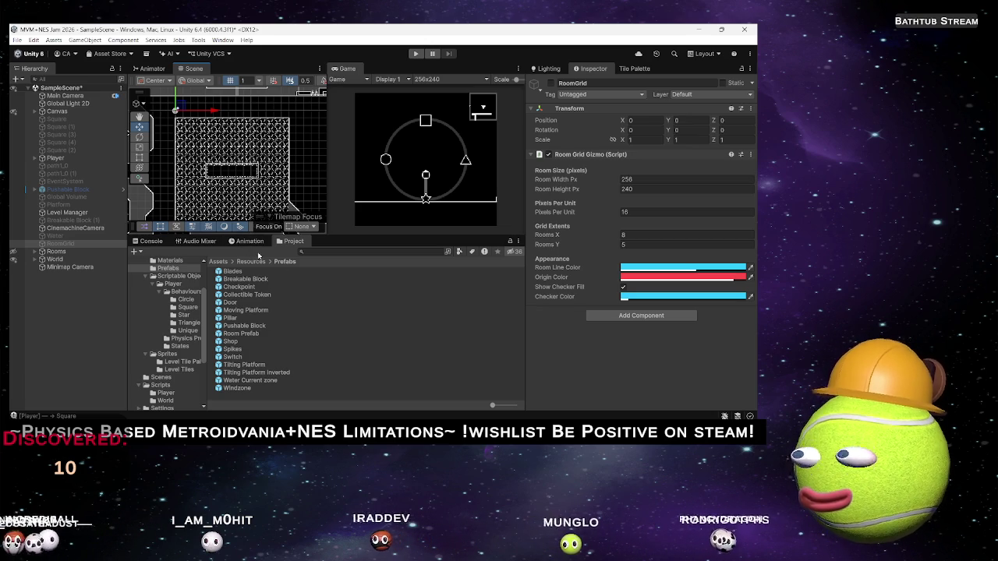
scroll(272, 185, "up", 3)
scroll(271, 185, "down", 10)
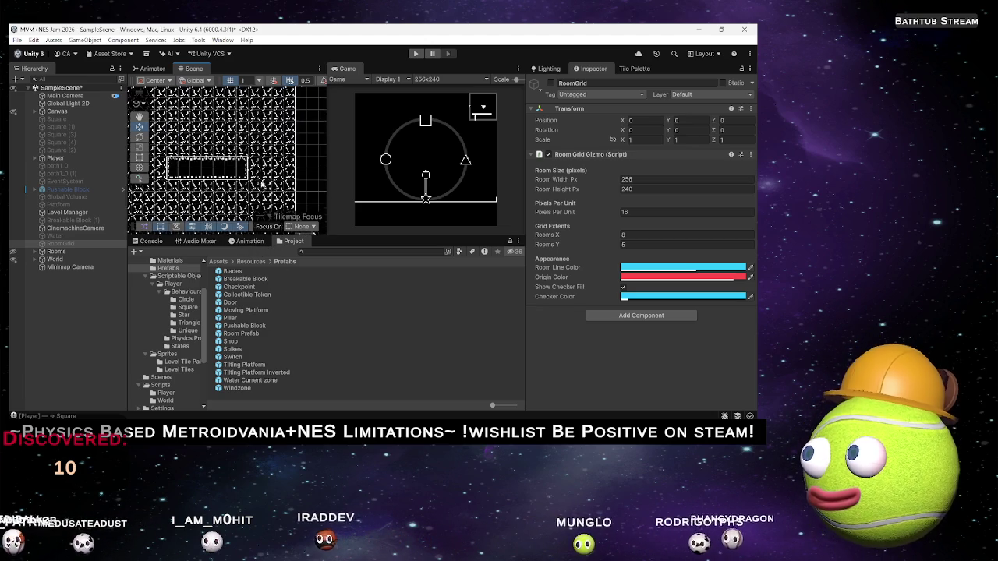
scroll(231, 194, "up", 5)
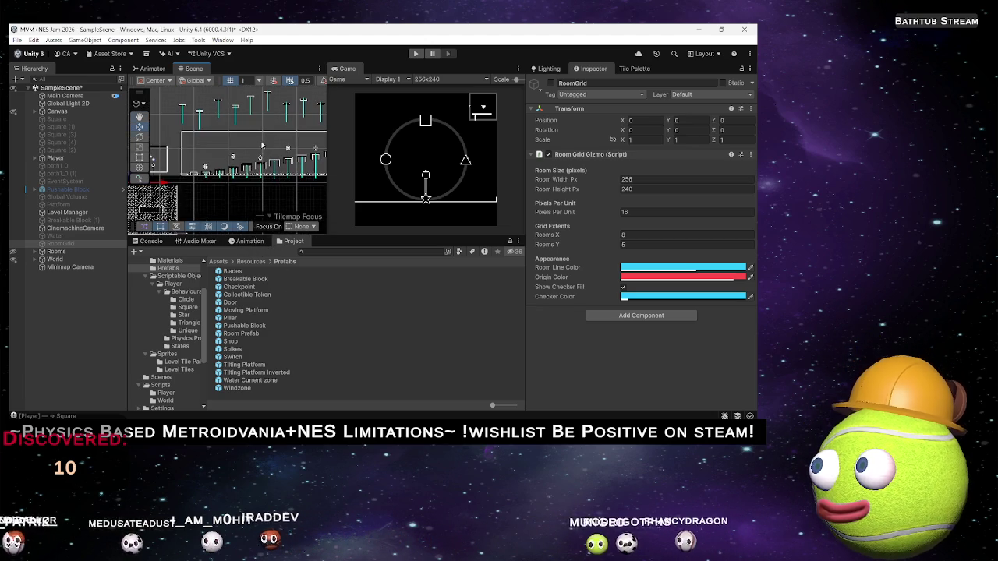
scroll(275, 173, "up", 3)
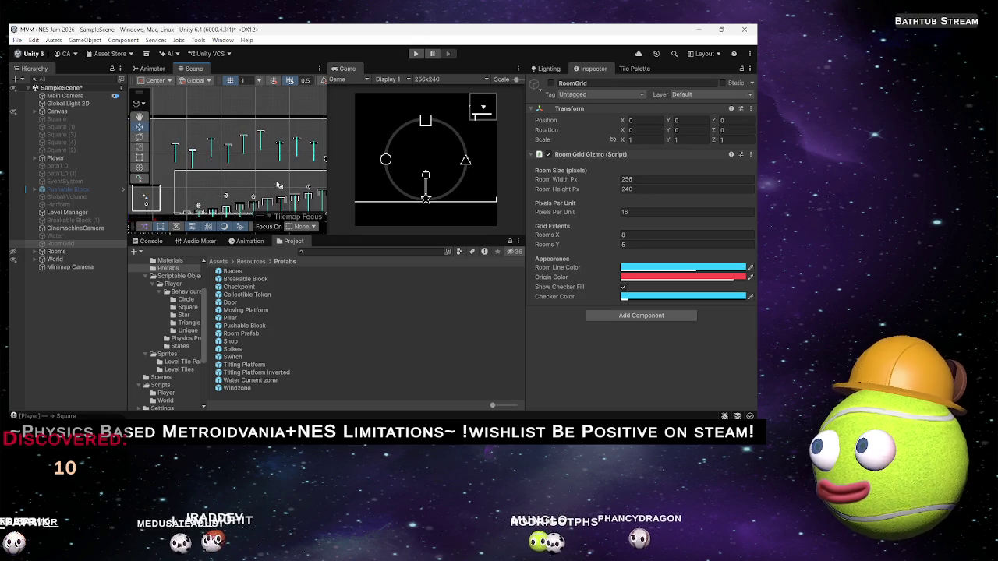
scroll(273, 173, "down", 3)
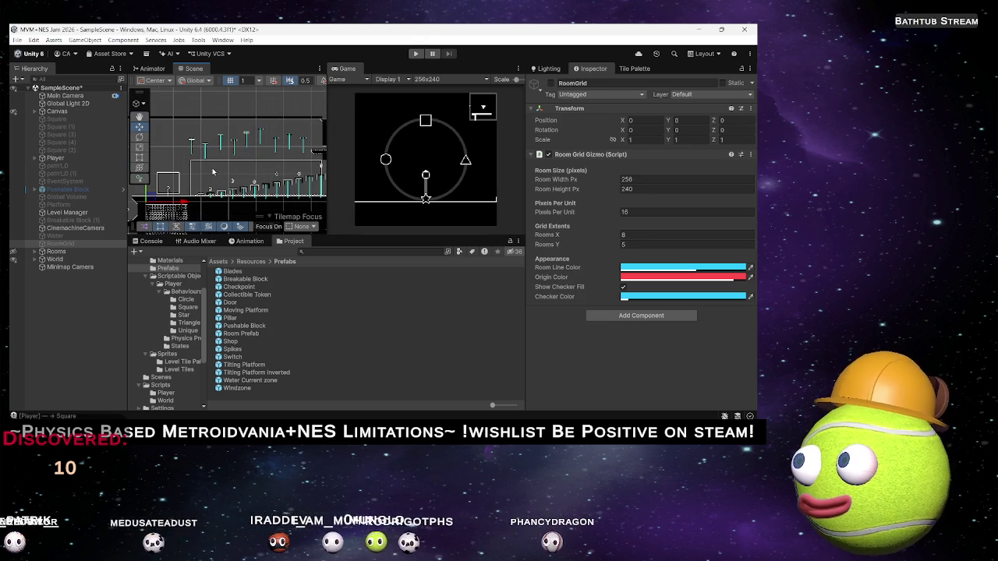
left_click(213, 171)
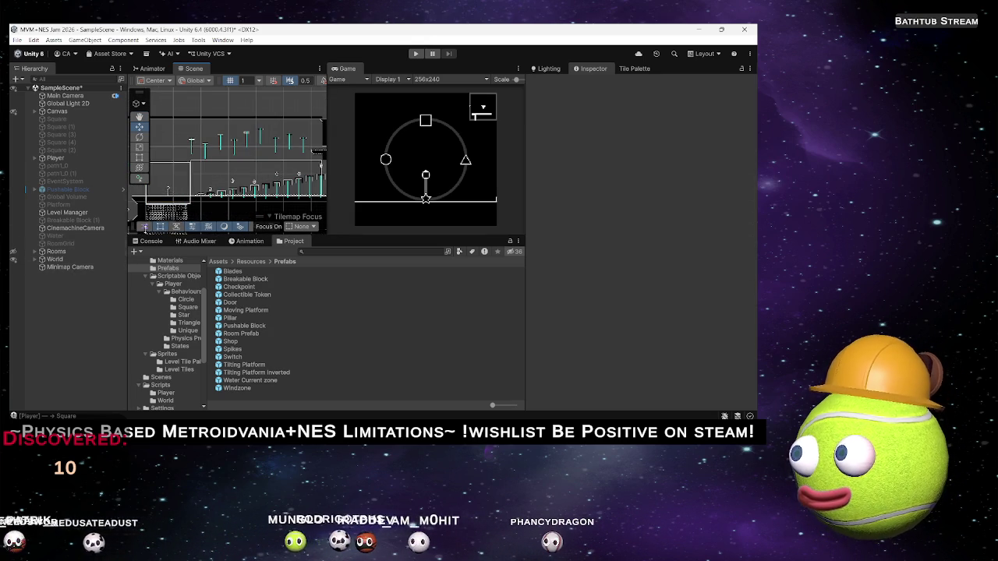
Step: Box-select the breakable blocks along the floor, deselect them, and browse the Hierarchy
left_click_drag(191, 156, 327, 206)
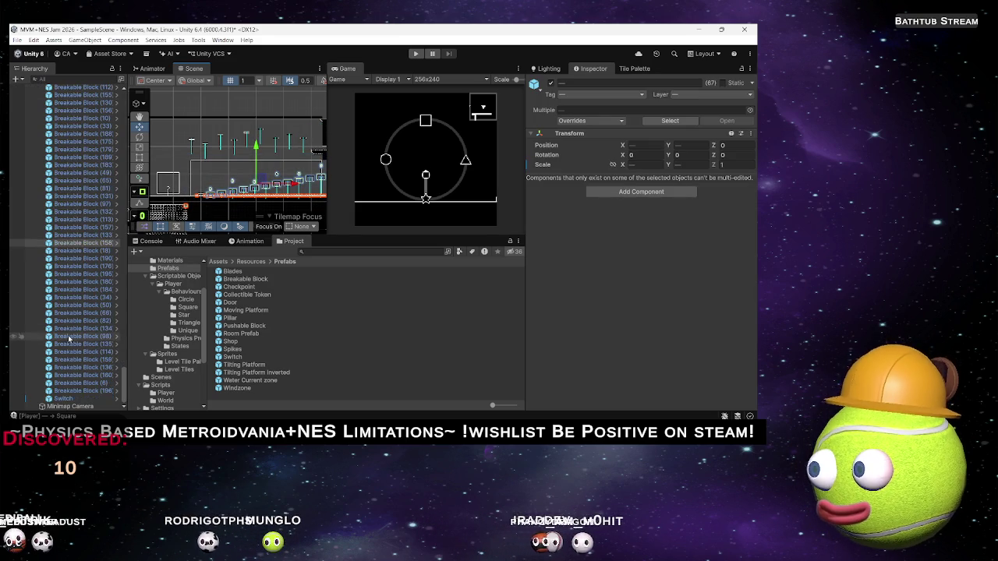
left_click(195, 166)
scroll(211, 191, "down", 4)
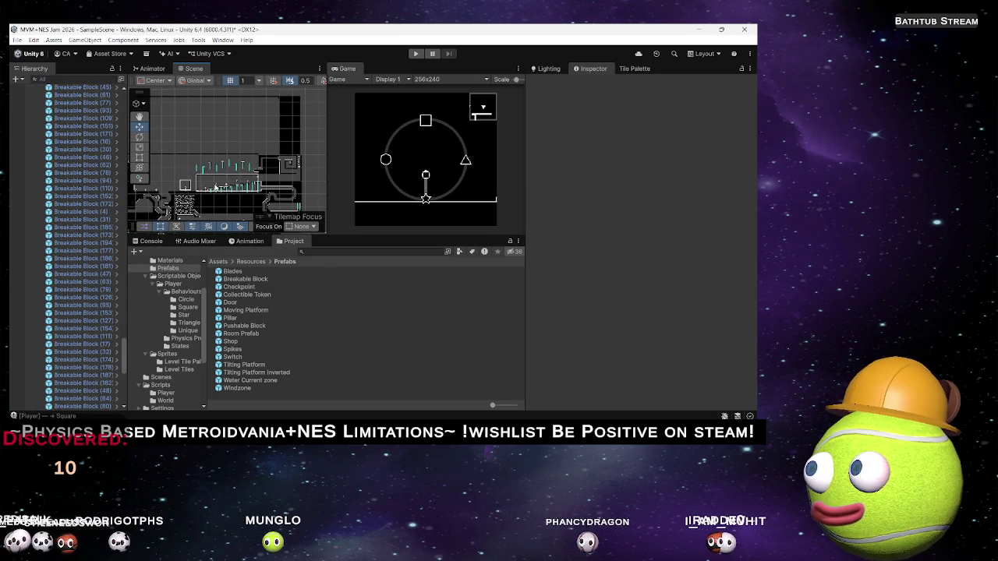
scroll(213, 191, "up", 3)
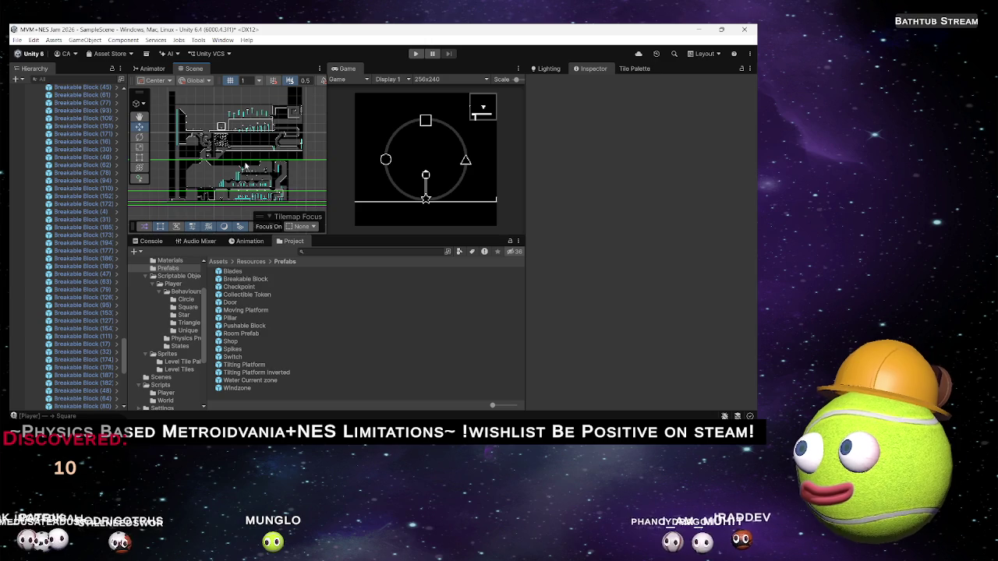
scroll(253, 175, "down", 2)
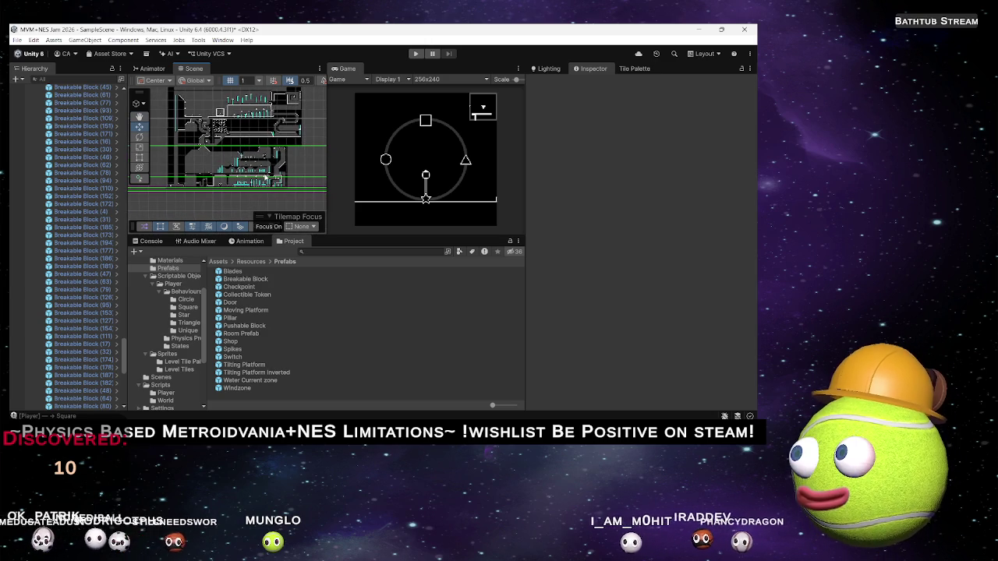
scroll(266, 177, "up", 2)
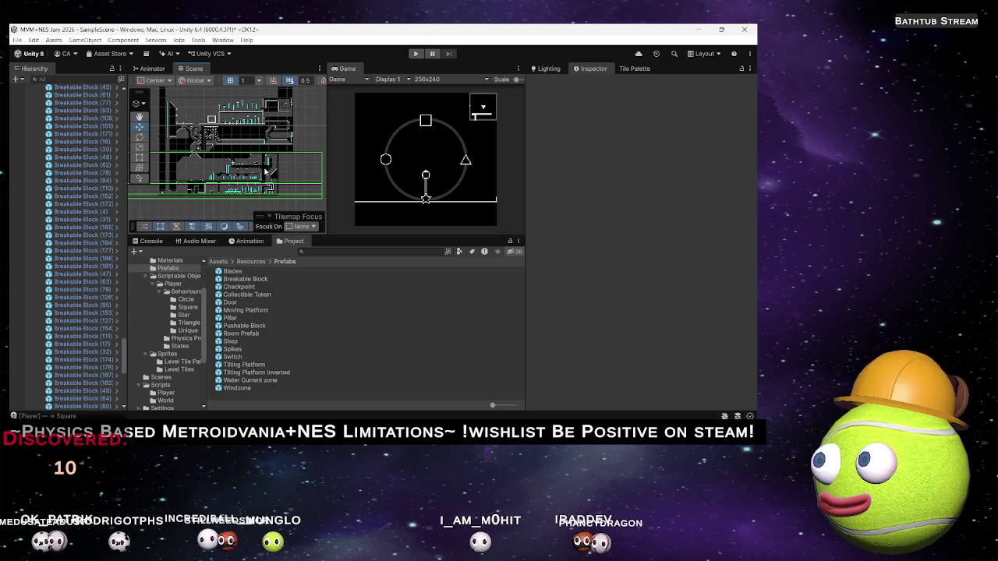
scroll(238, 154, "up", 2)
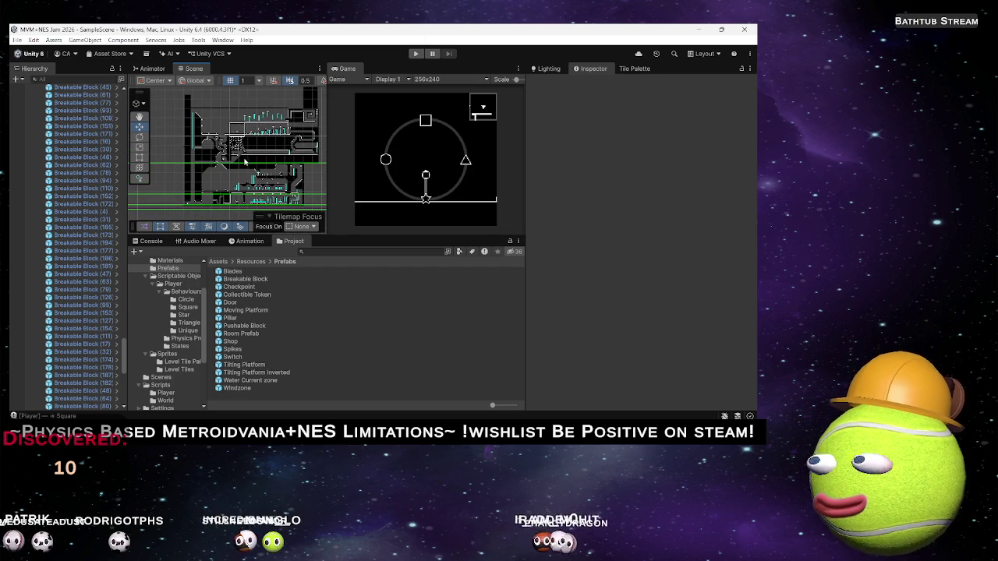
scroll(243, 162, "up", 2)
scroll(66, 182, "up", 5)
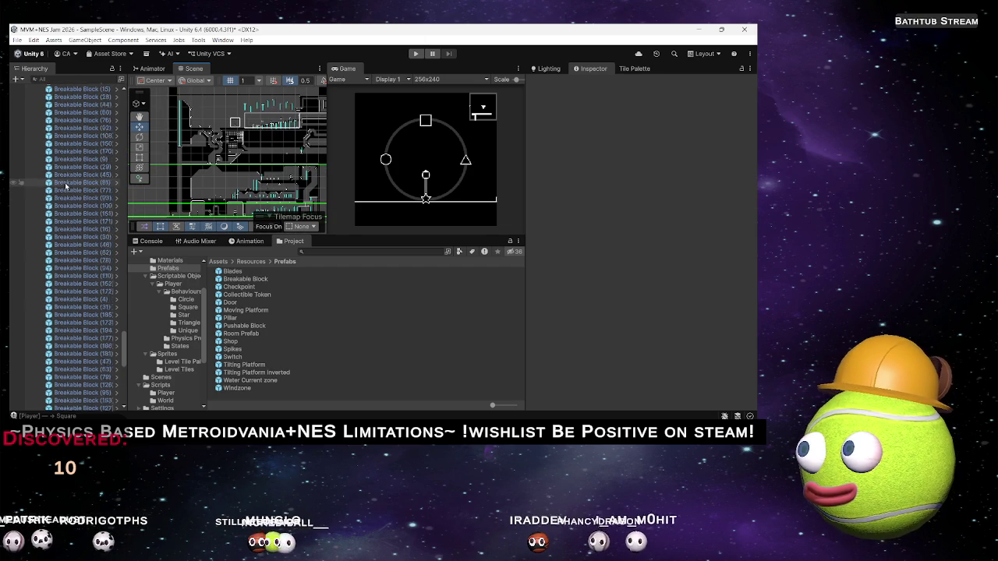
scroll(66, 182, "up", 15)
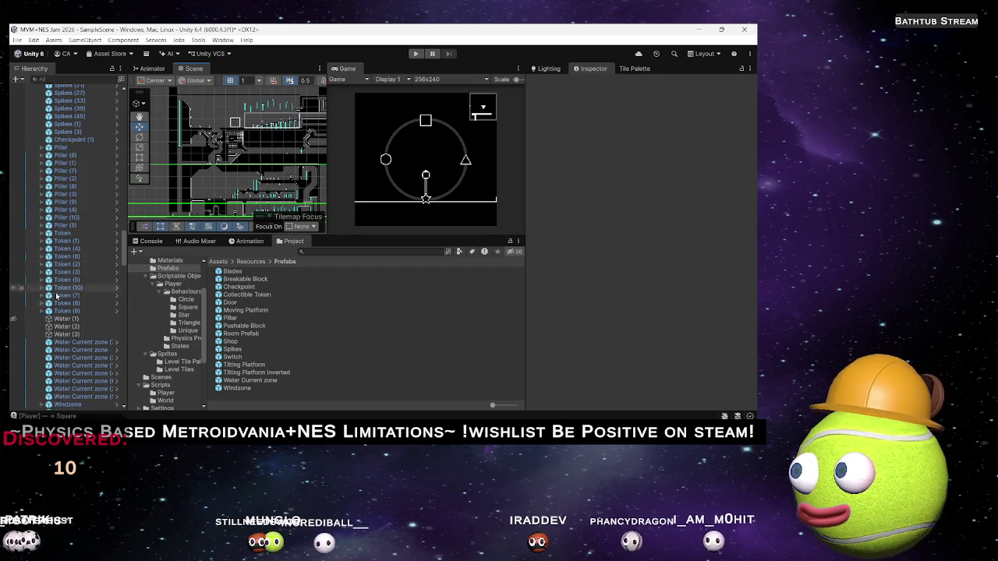
scroll(66, 287, "up", 10)
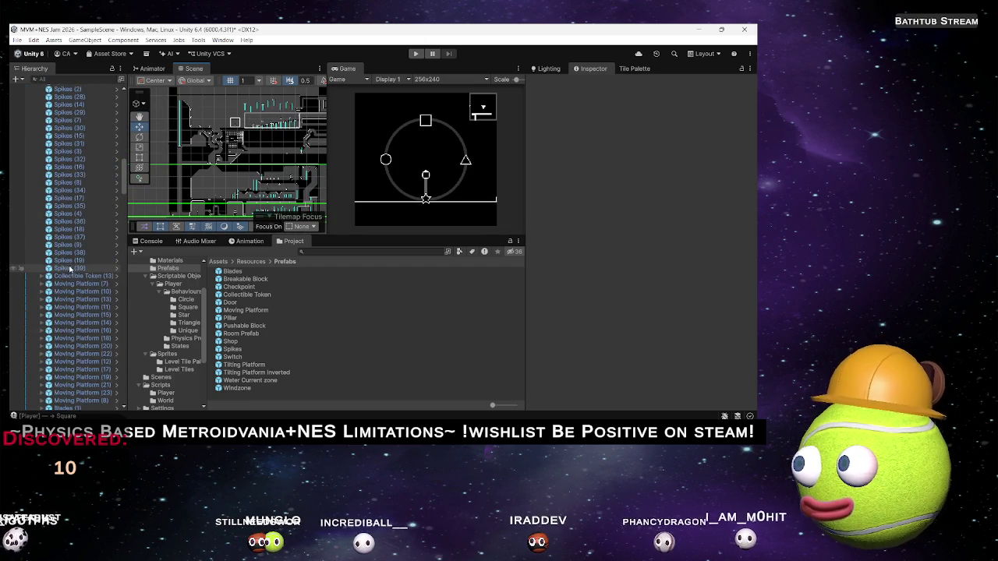
Step: Collapse the Hierarchy to its top-level objects and select Rooms
left_click(70, 269)
key("Left")
key("Left")
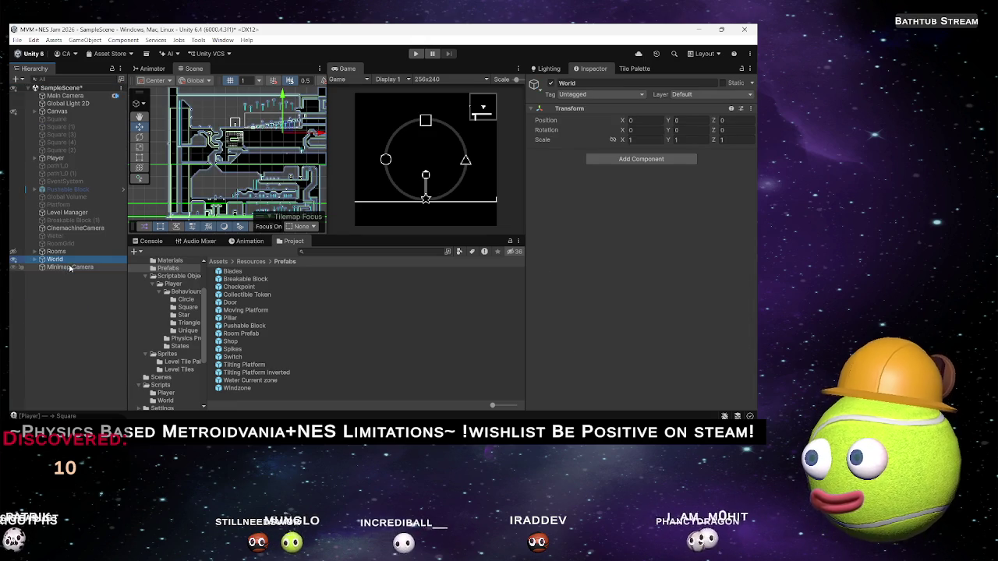
key("Up")
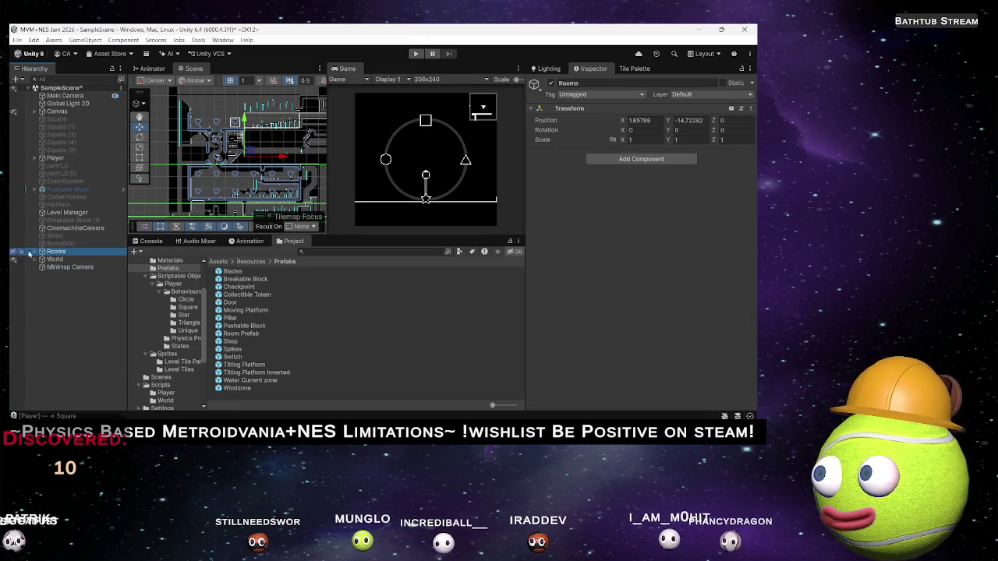
scroll(275, 180, "up", 5)
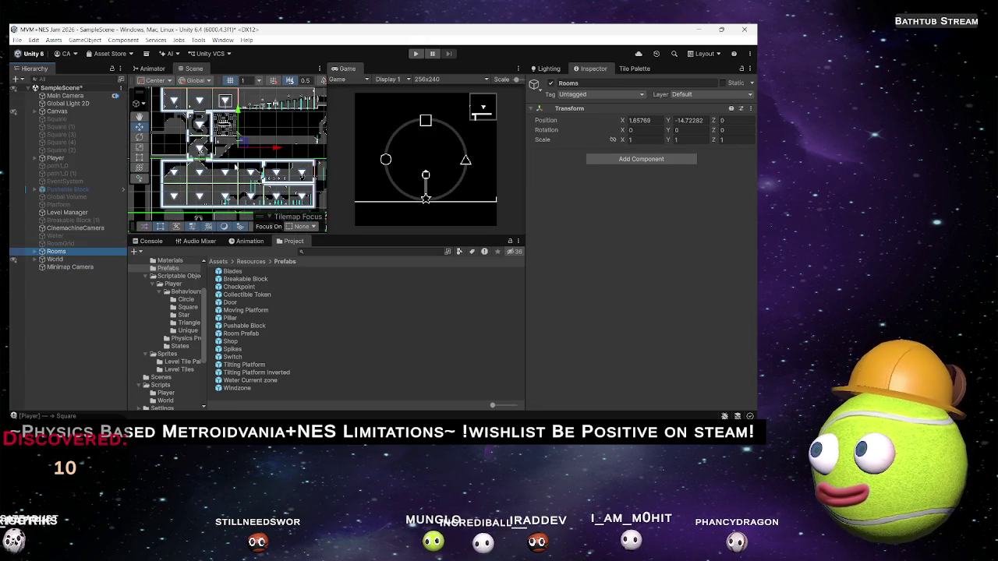
scroll(274, 179, "up", 4)
Step: Pan across the rooms tilemap to review the lower rooms, then save the SampleScene
mouse_move(243, 160)
left_mouse_down()
mouse_move(234, 180)
mouse_move(171, 144)
mouse_move(193, 144)
mouse_move(194, 134)
left_mouse_up()
mouse_move(278, 145)
left_mouse_down()
mouse_move(263, 189)
mouse_move(243, 164)
mouse_move(251, 185)
mouse_move(265, 175)
mouse_move(226, 164)
mouse_move(197, 129)
mouse_move(250, 147)
mouse_move(254, 137)
left_mouse_up()
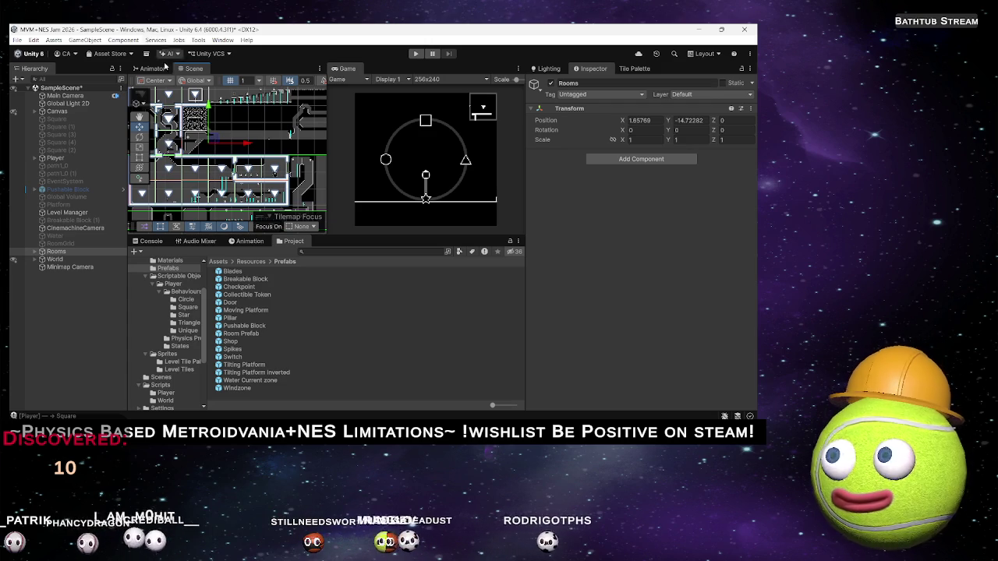
scroll(216, 134, "down", 5)
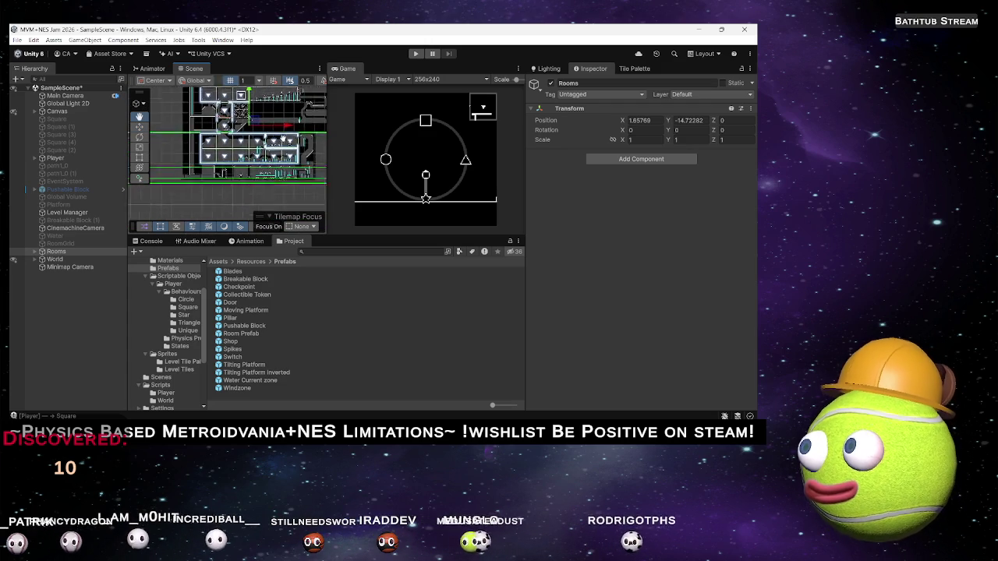
left_click_drag(226, 136, 218, 156)
mouse_move(289, 141)
left_mouse_down()
mouse_move(214, 166)
mouse_move(250, 179)
left_mouse_up()
mouse_move(255, 142)
left_mouse_down()
mouse_move(271, 120)
mouse_move(237, 125)
left_mouse_up()
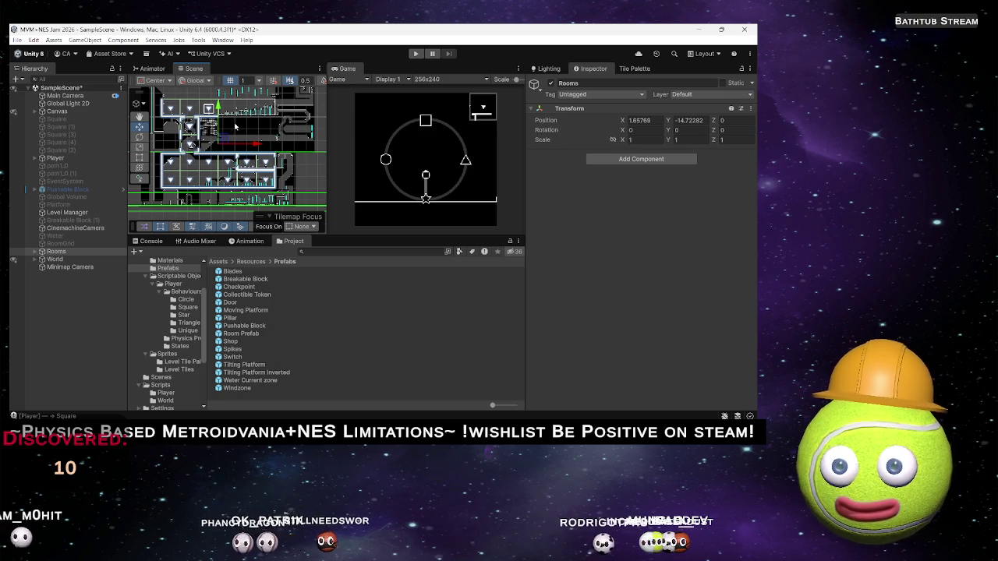
key("ctrl+s")
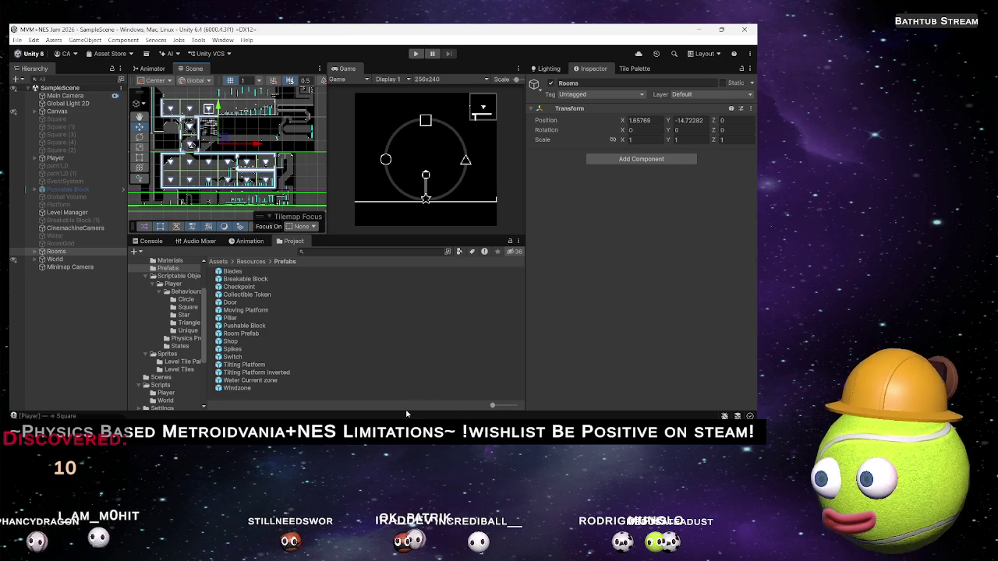
Step: Switch to Chrome, expand the followed channels list, and go to the Stream Manager tab
key("alt+Tab")
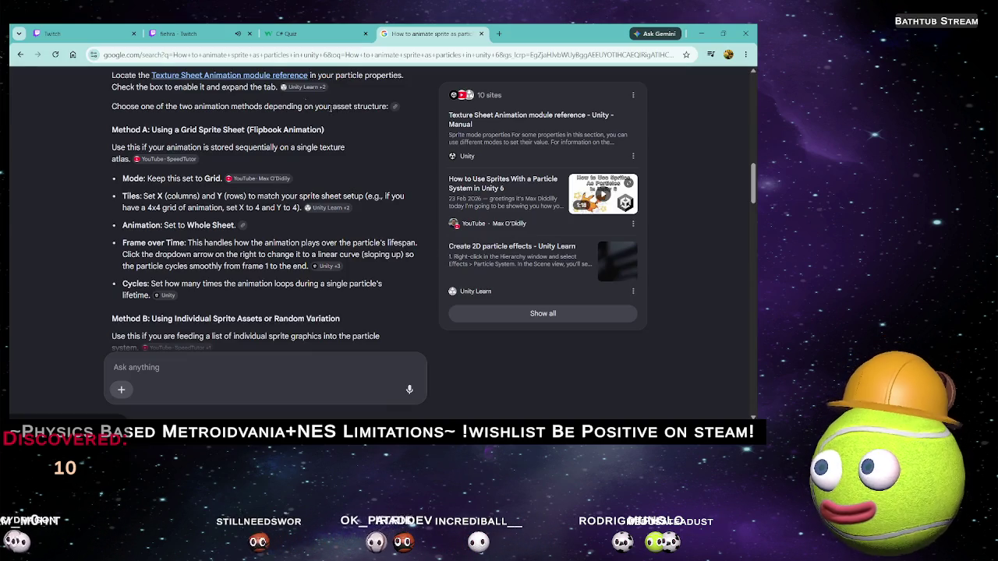
left_click(179, 34)
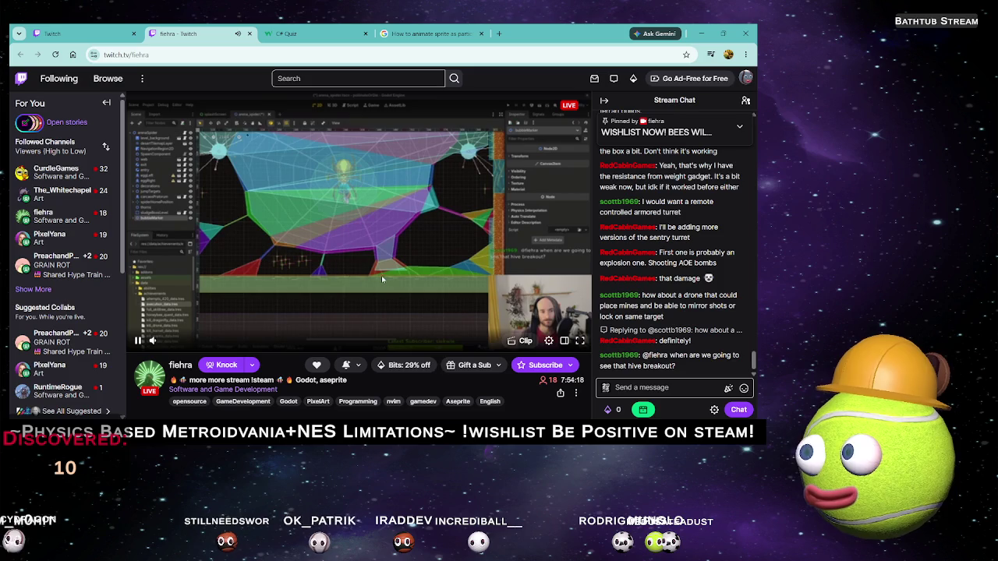
left_click(49, 289)
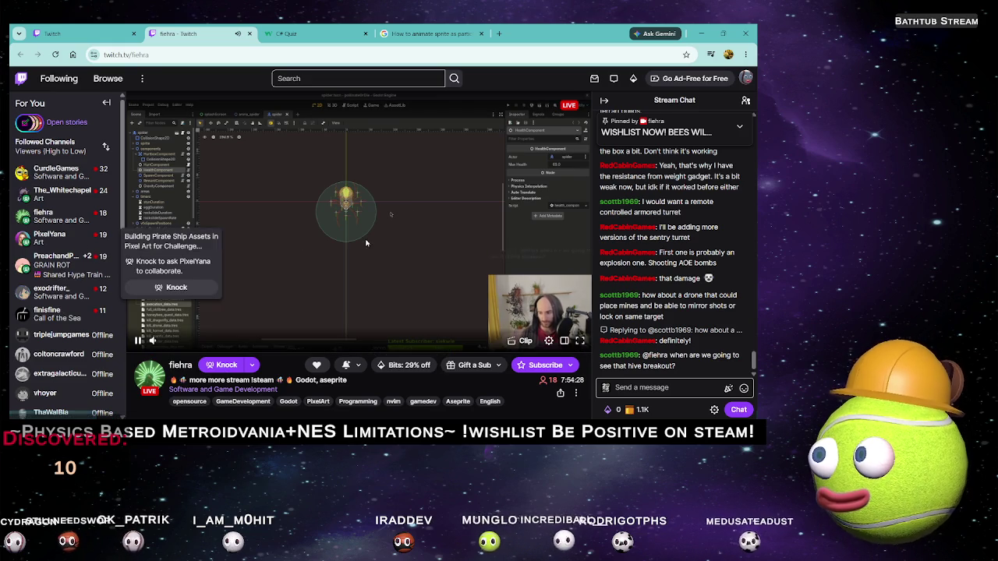
key("ctrl+1")
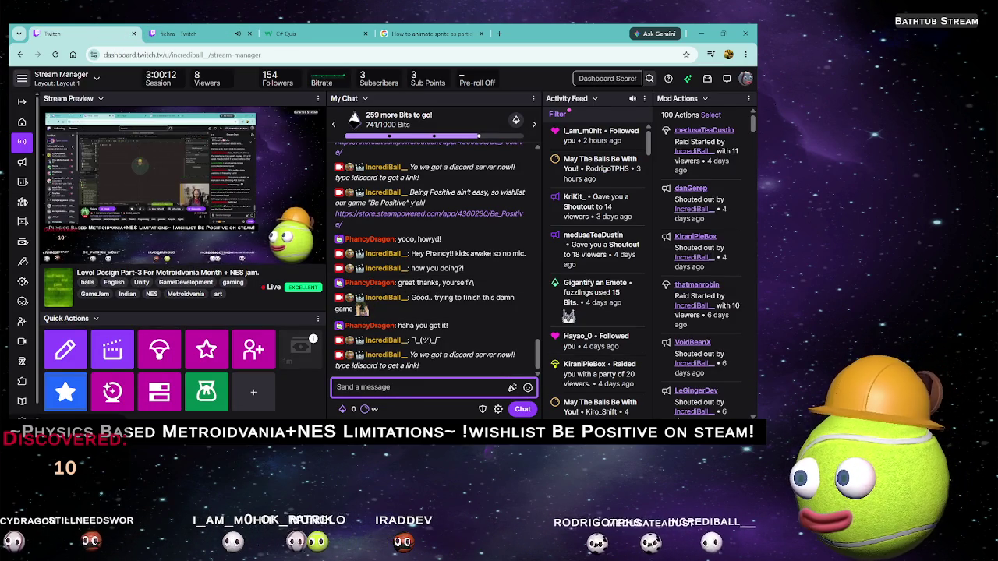
Step: Clear the partial /RA command and type a farewell chat message announcing a raid to another streamer
type("/RA")
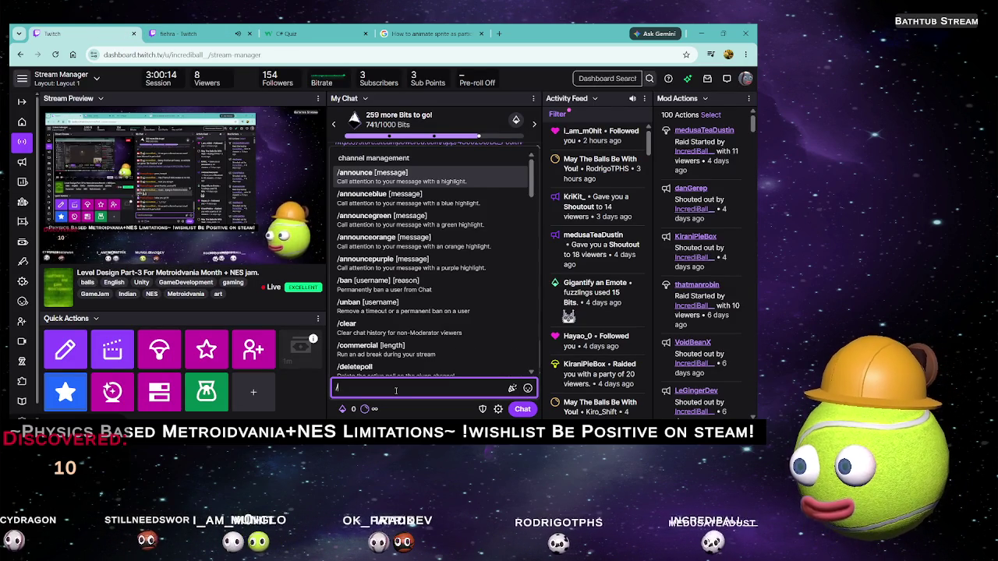
key("BackSpace")
key("BackSpace")
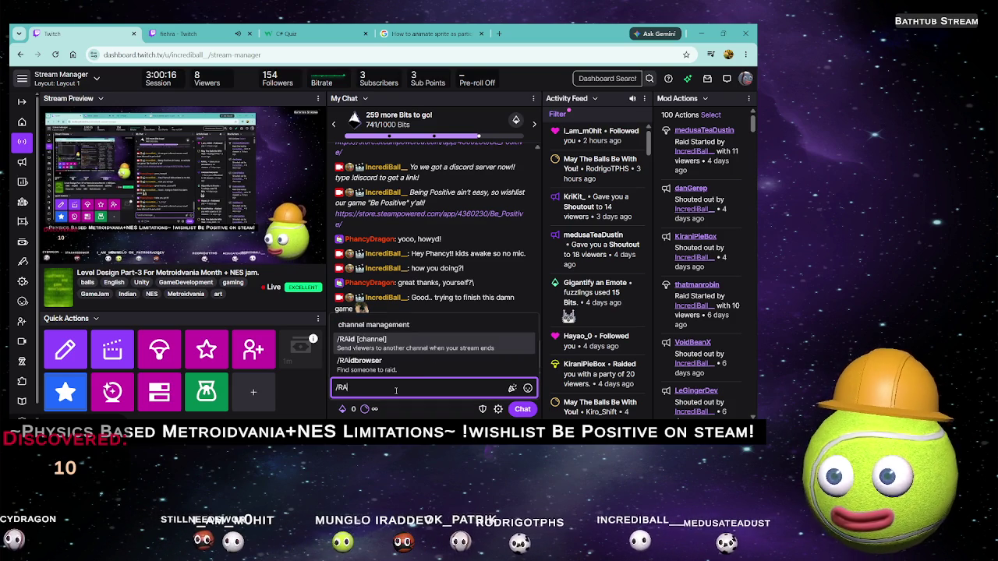
key("BackSpace")
type("Thank you everyone for coming! I gotta go take care!")
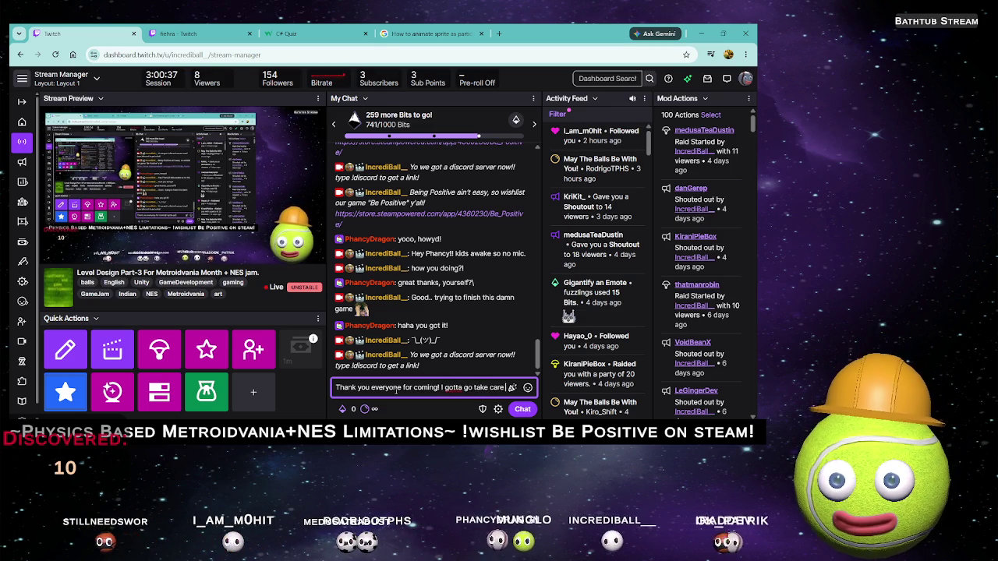
type("of kids. C")
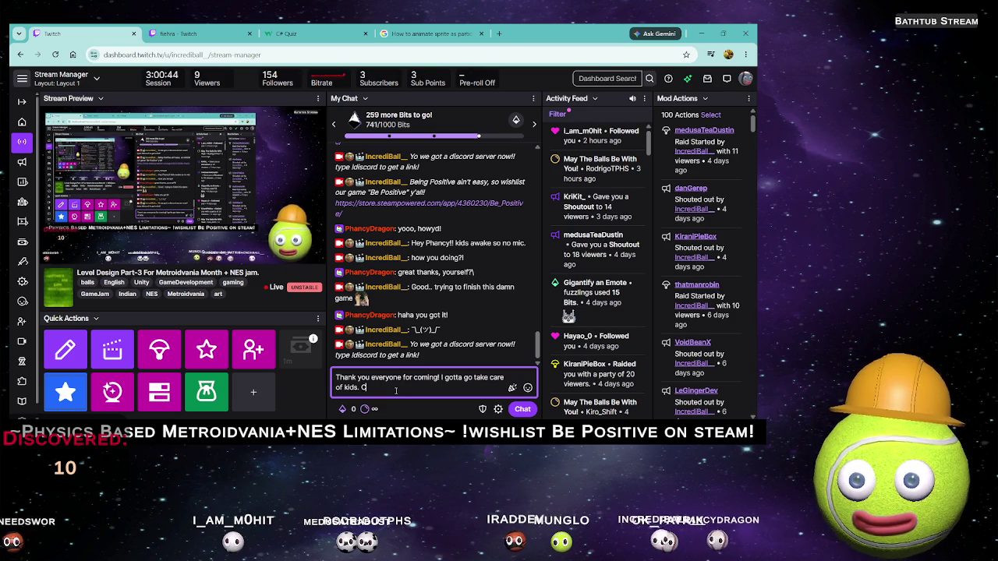
key("BackSpace")
type("Untill ")
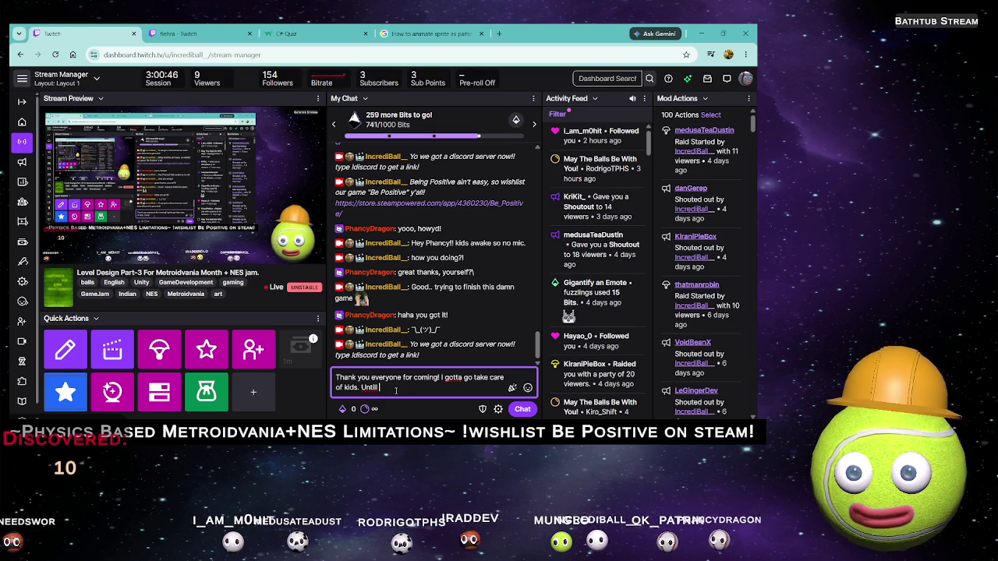
type("Next t")
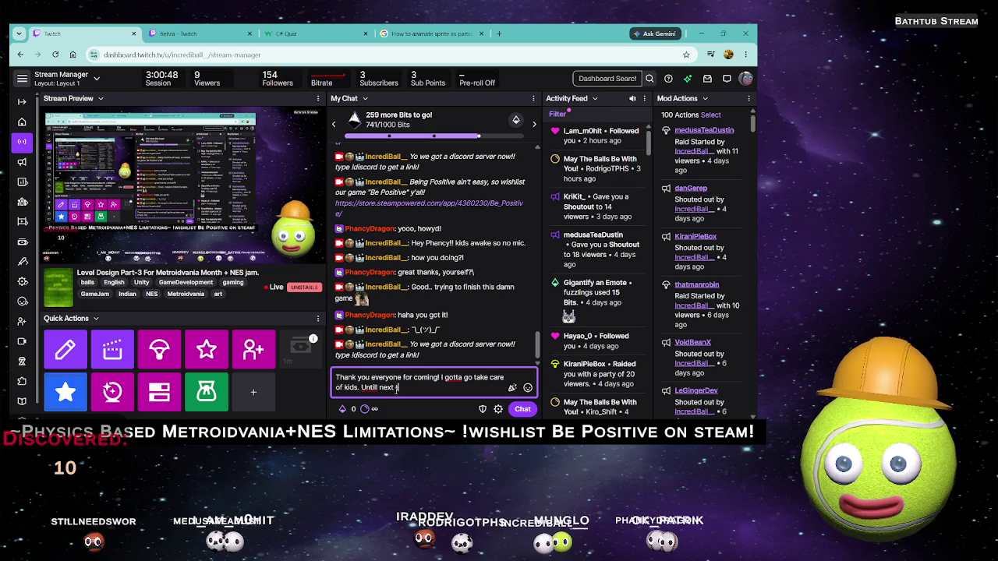
type("ime!")
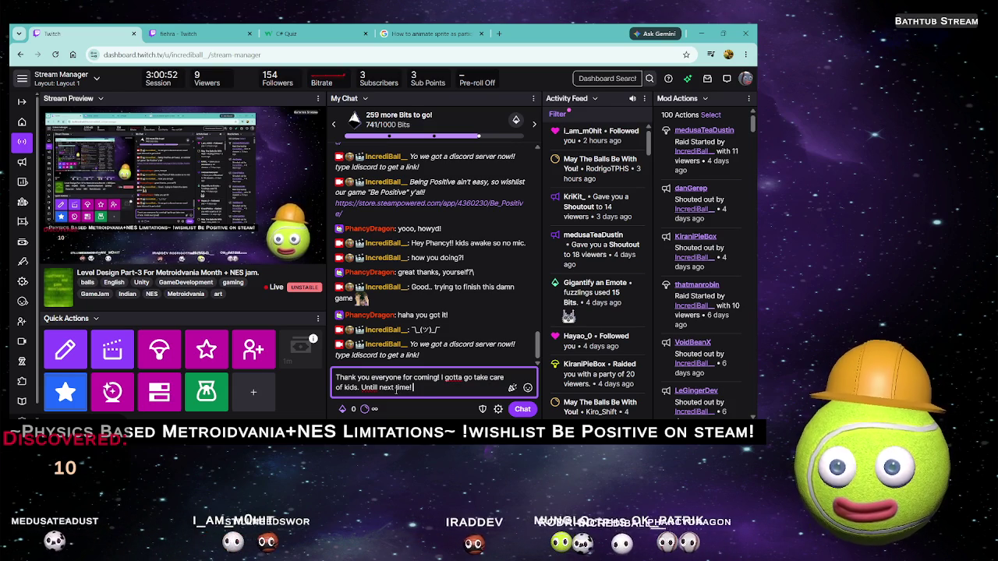
key("ctrl+Left")
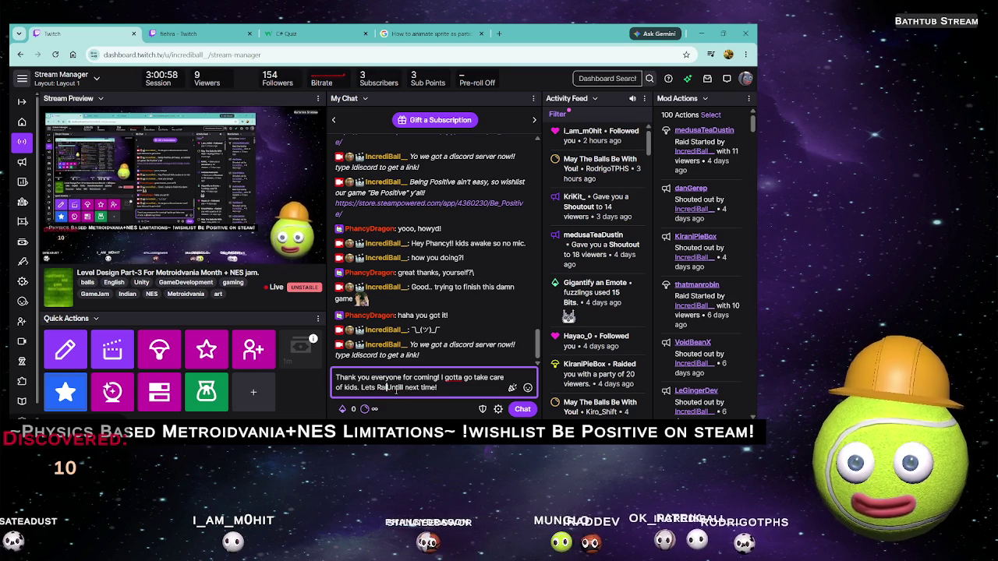
type("id Fieh")
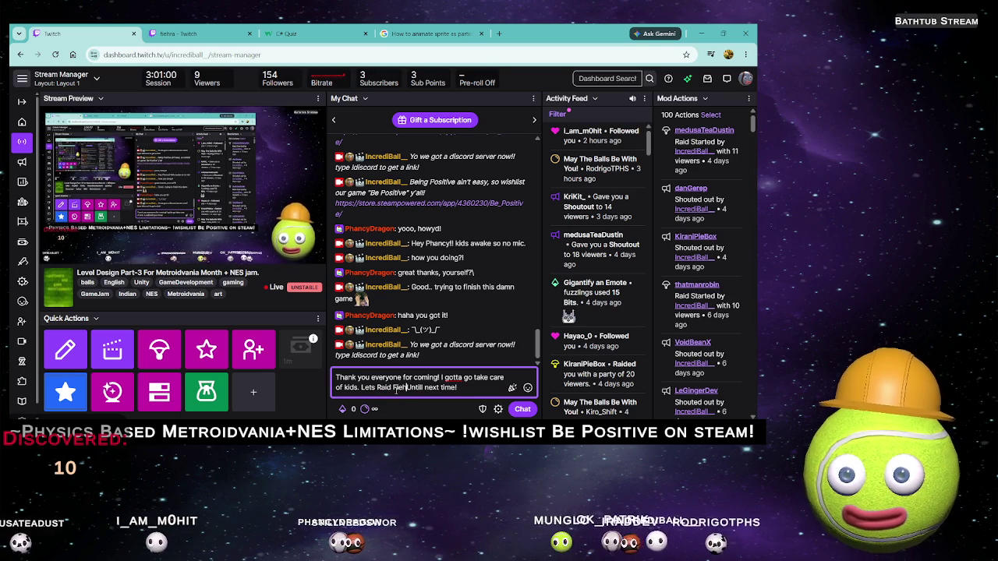
type("ra and")
key("BackSpace")
key("BackSpace")
key("BackSpace")
type("!")
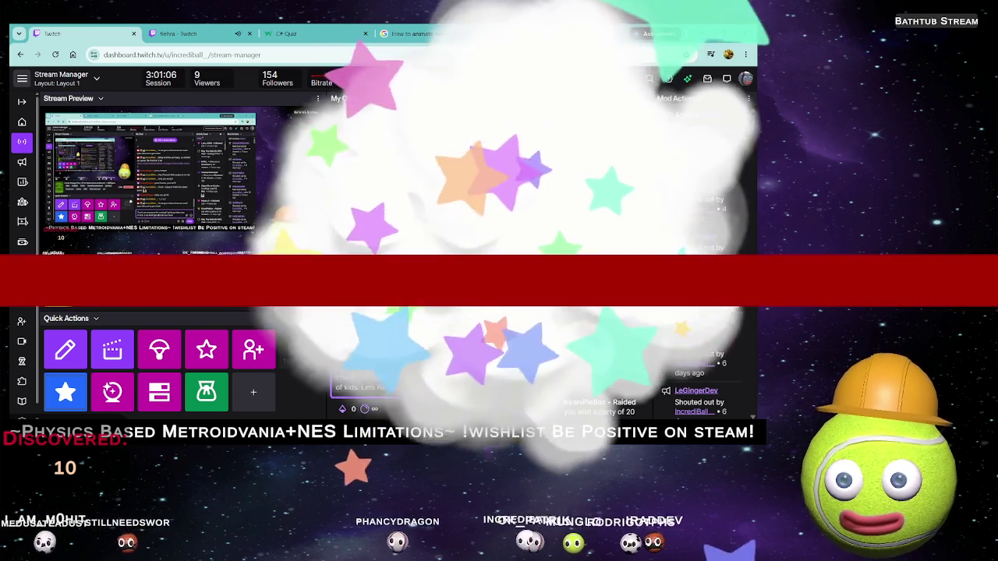
Step: Post the farewell message, then the NotLikeThis and Kappa emotes in chat
key("Return")
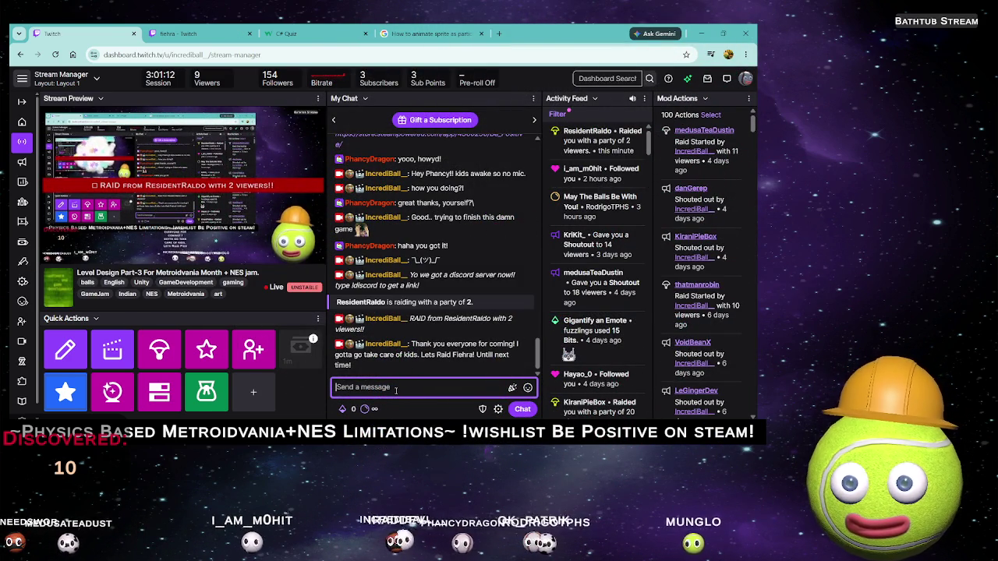
type("NotLikeThis")
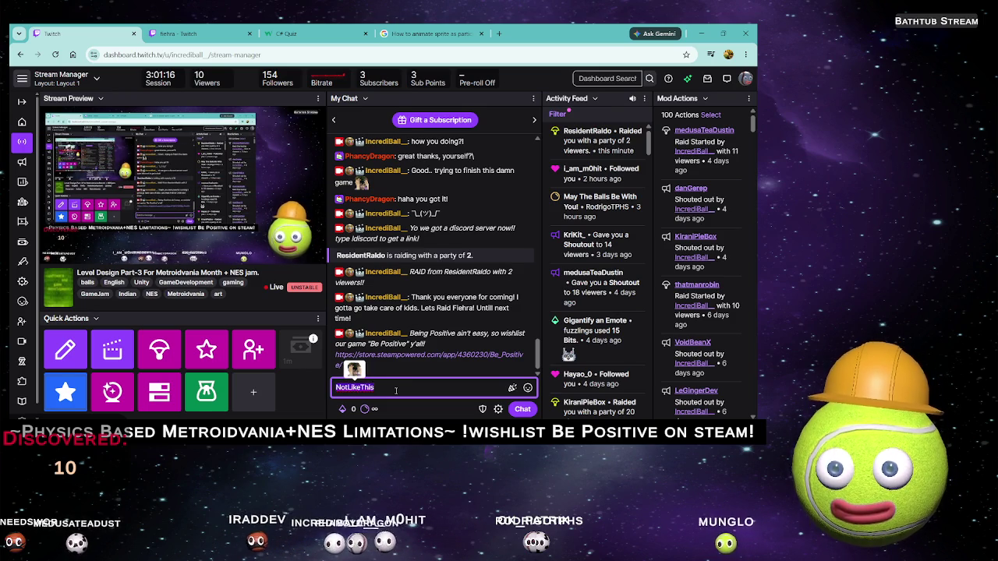
key("Return")
type("Kappa")
key("Return")
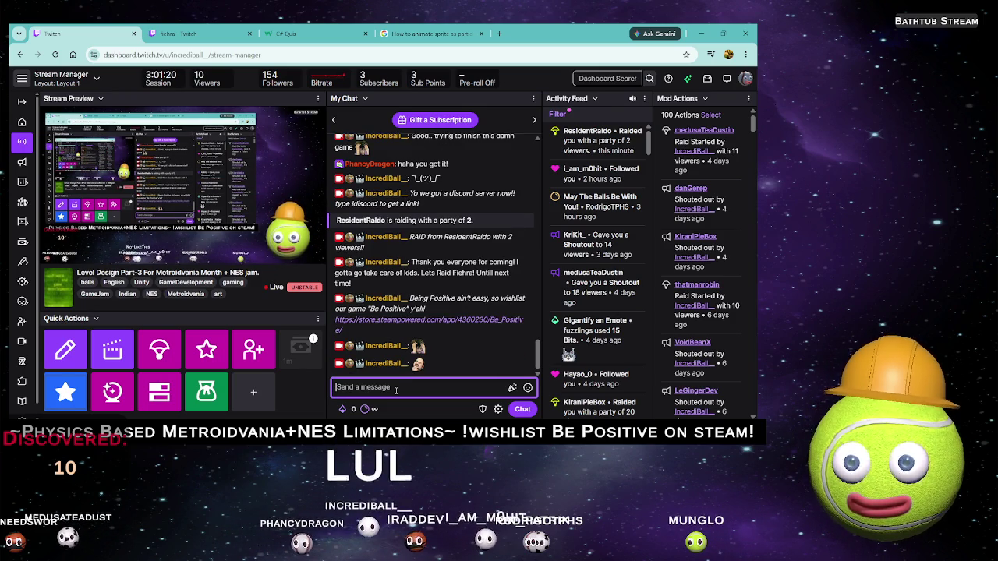
Step: Post the raid remark, 'Welcome in everyone' and the show-progress-first plan, then minimise Chrome
type("I was about to raid")
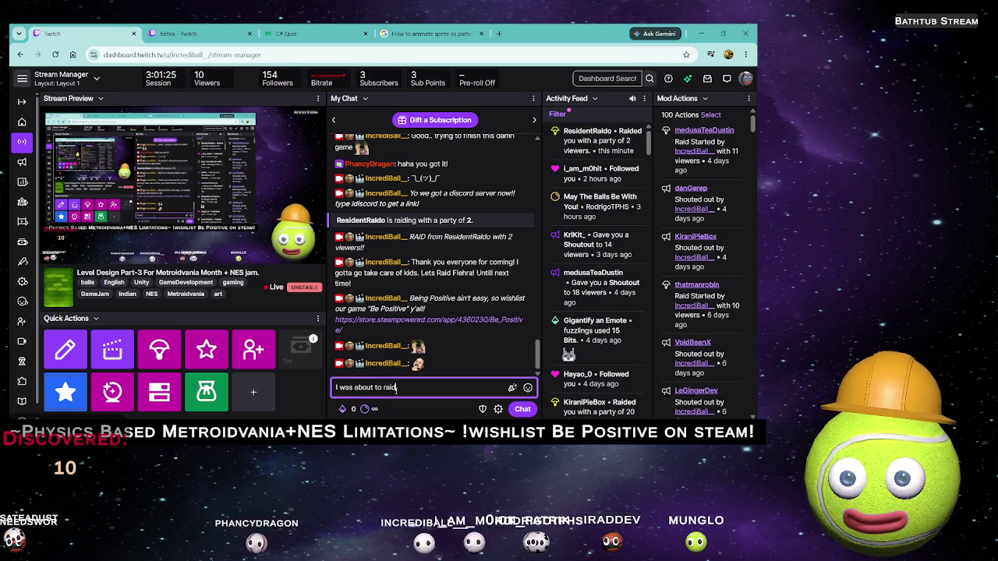
key("Return")
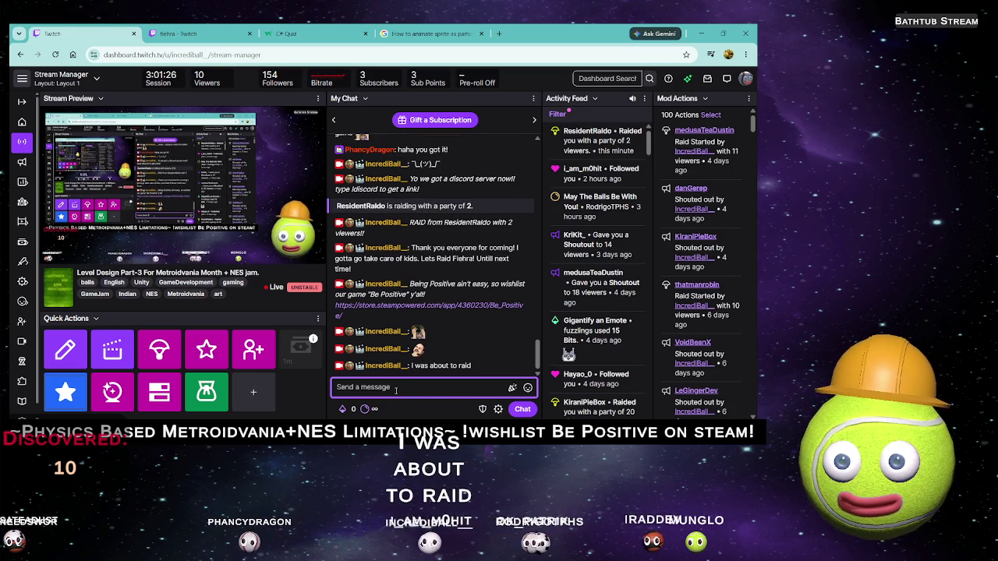
type("We")
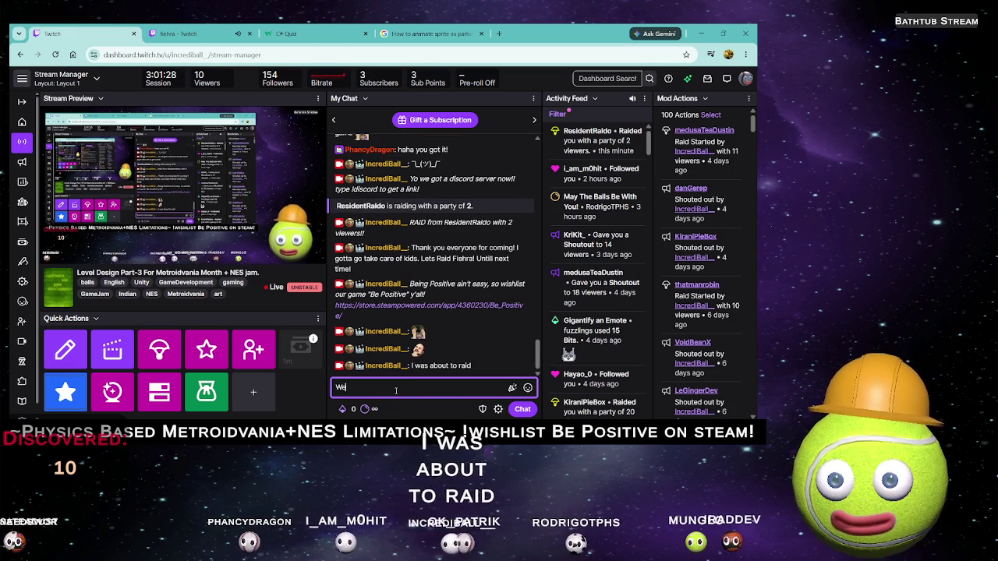
type("lcome in everyone")
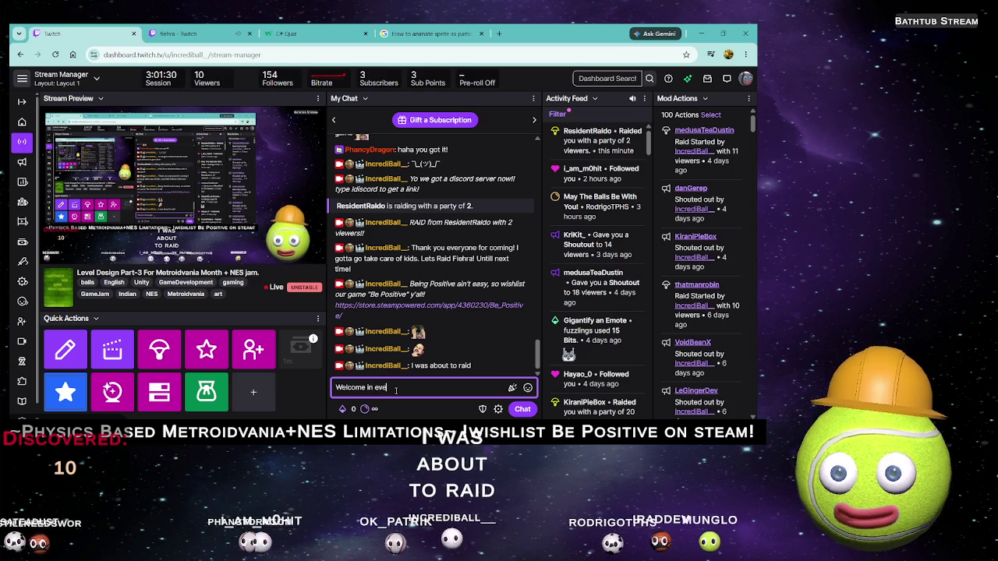
key("Return")
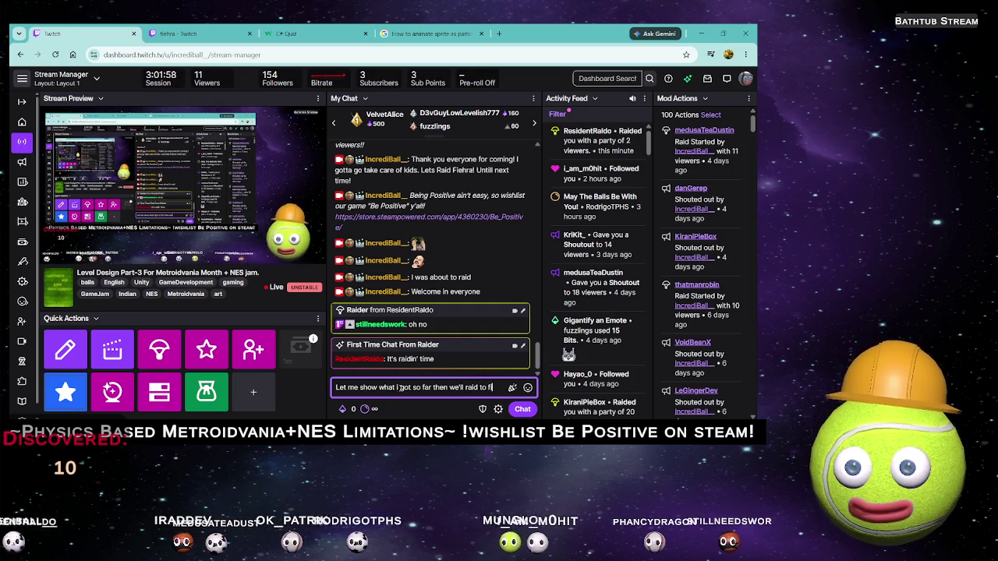
type("ra")
key("Return")
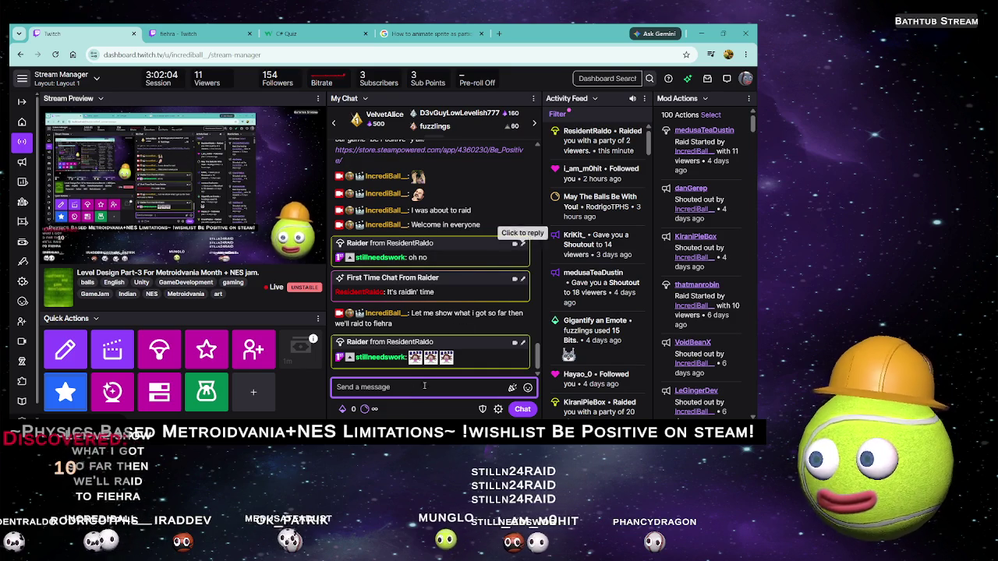
left_click(701, 34)
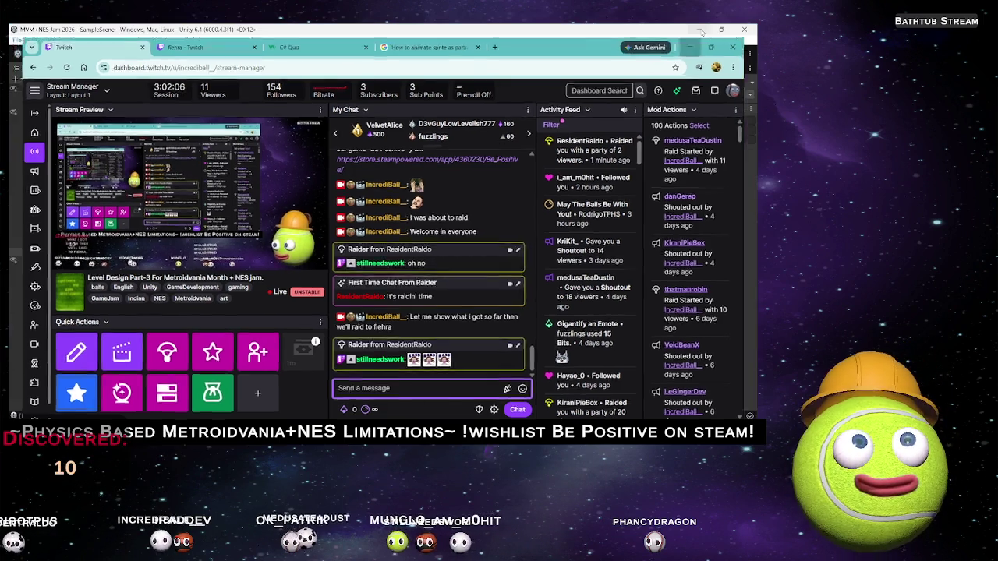
Step: Maximise then restore the Game view, zoom the Scene view, and enter Play mode with Ctrl+P
left_click(415, 53)
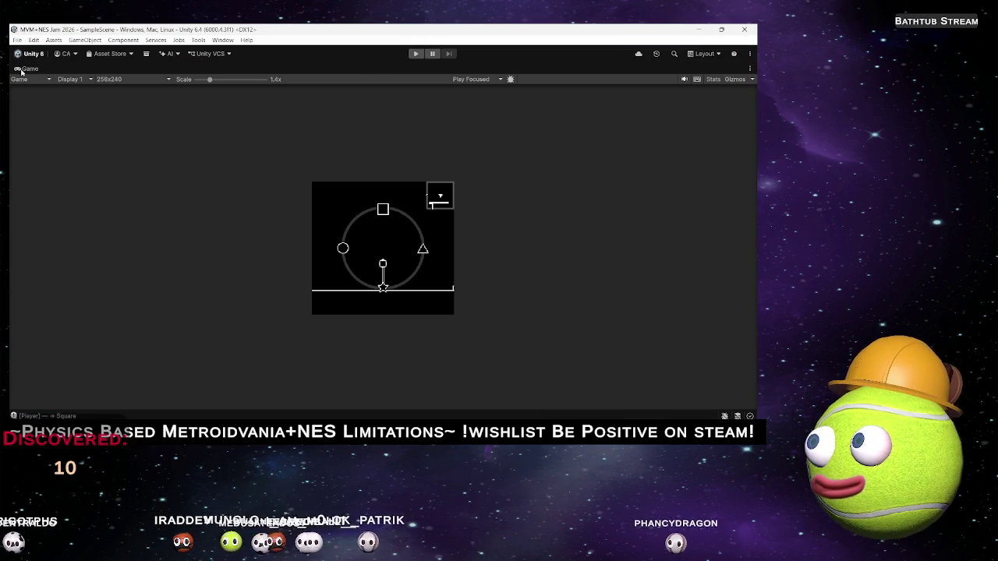
double_click(39, 69)
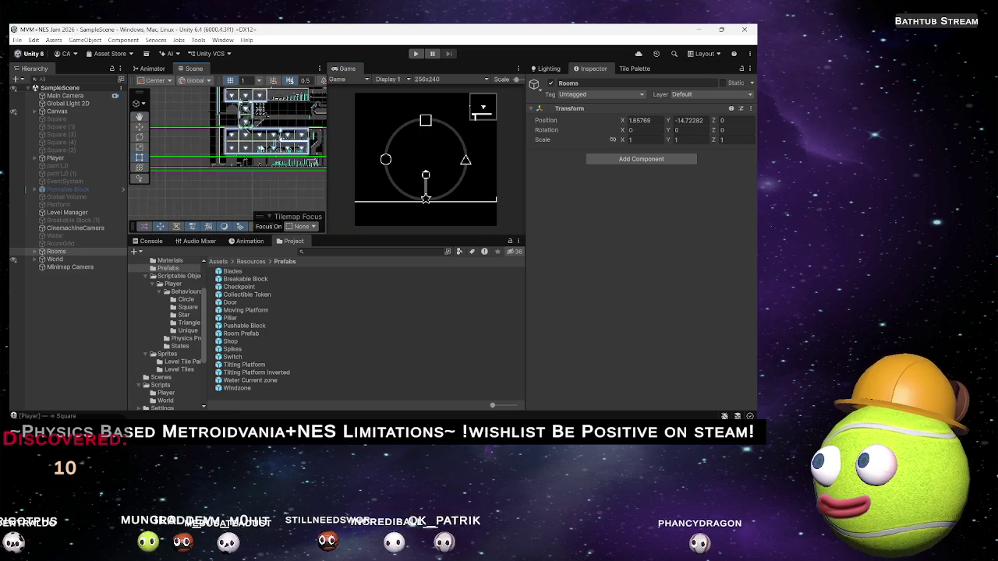
scroll(235, 195, "up", 4)
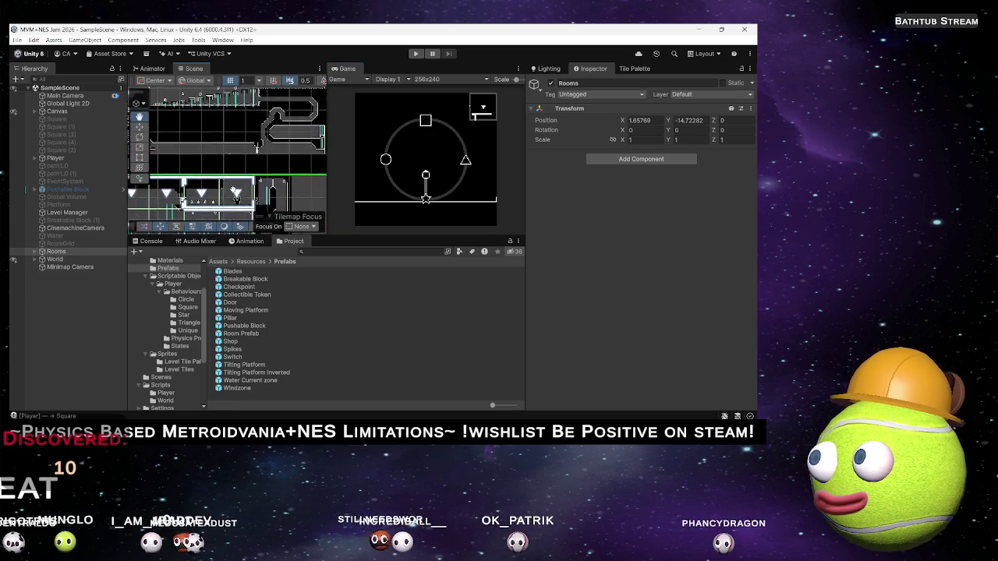
key("ctrl+p")
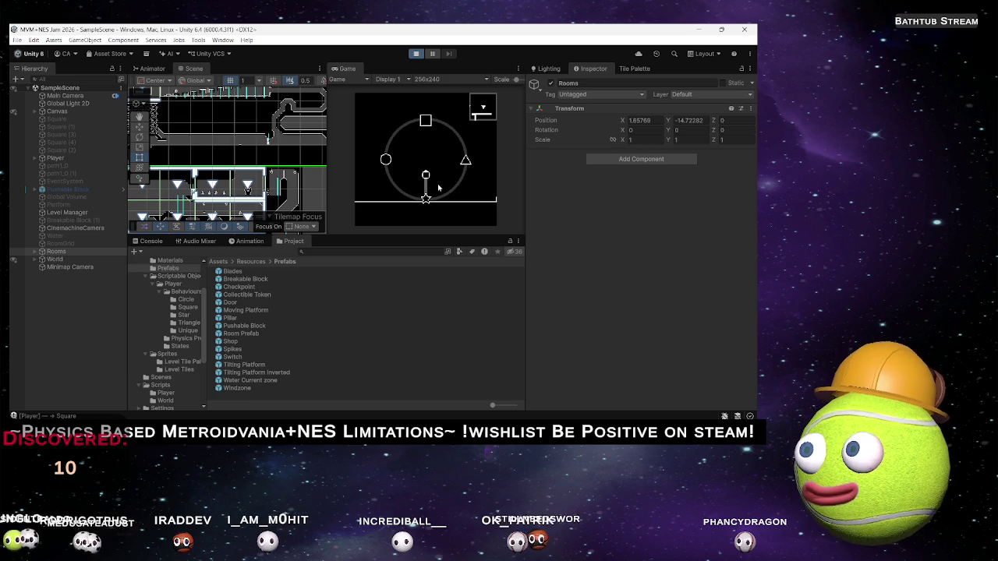
Step: Enlarge the Game view to fill the editor and play through the level
double_click(346, 67)
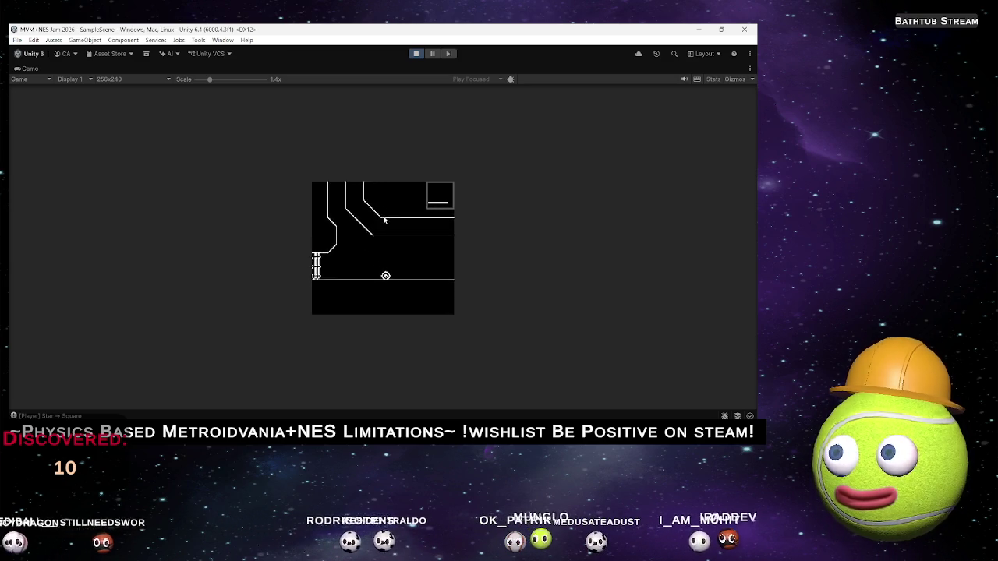
Step: Stop Play mode to restore the editor layout, then Alt+Tab back to Chrome
left_click(415, 53)
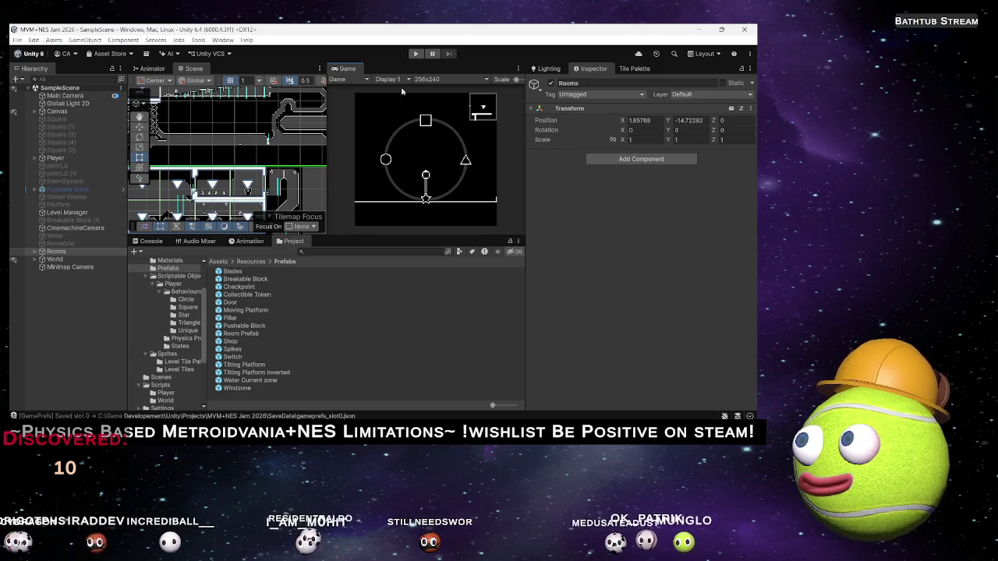
key("alt+Tab")
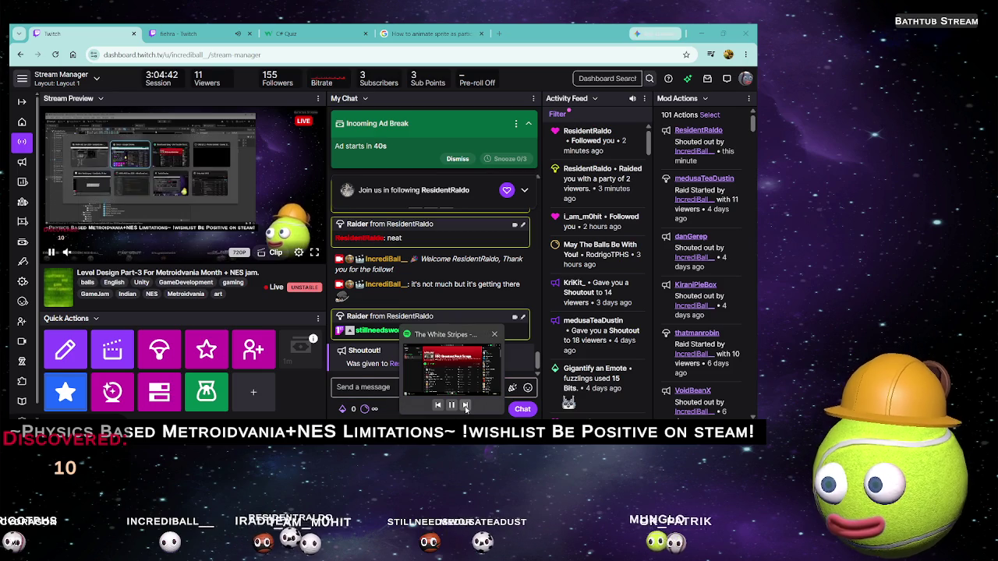
left_click(214, 29)
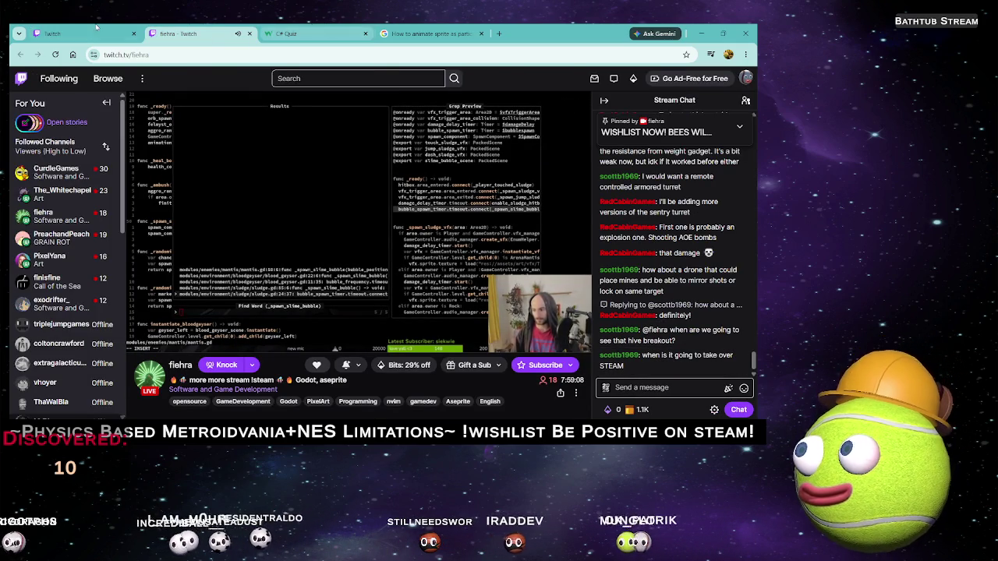
left_click(38, 29)
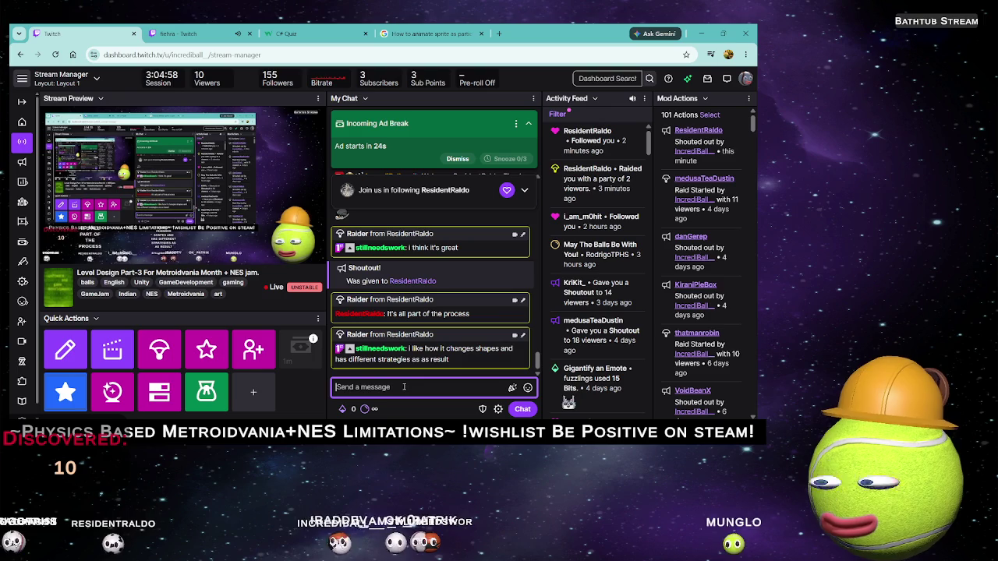
Step: Send 'Thats the plan' in chat and start typing the 'Aight lets raid' announcement
type("Thatsthe plan ")
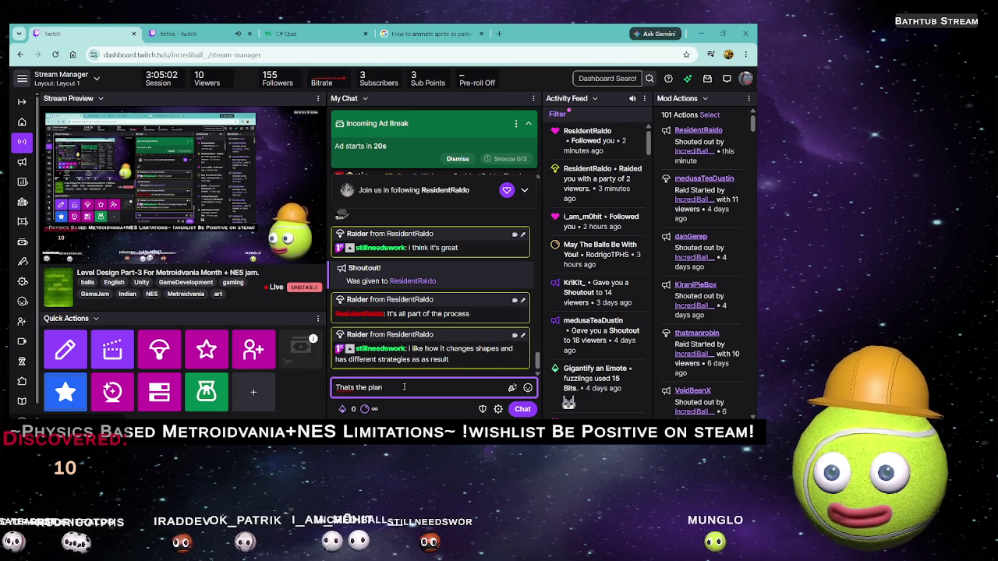
type("LUL")
key("Return")
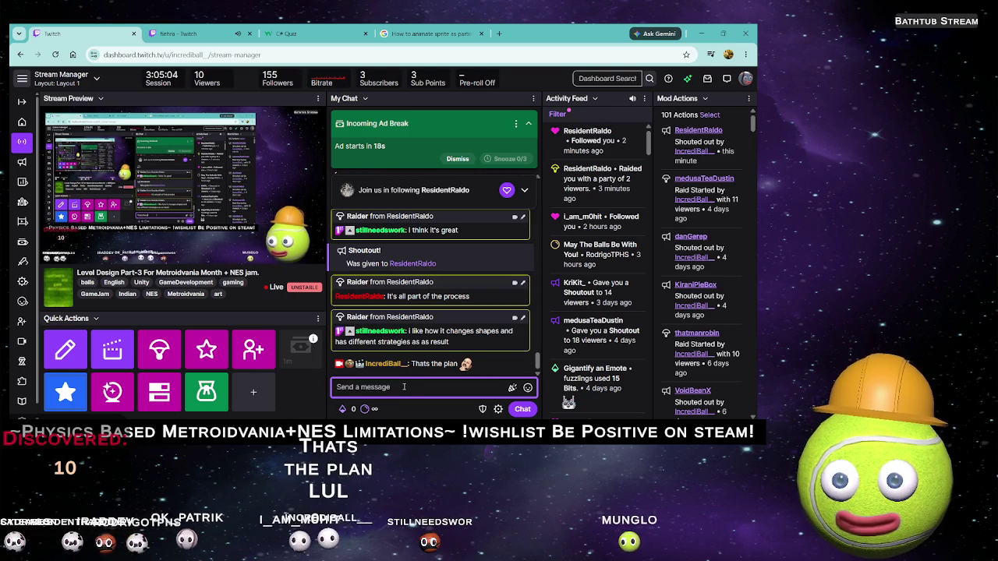
type("Aight ")
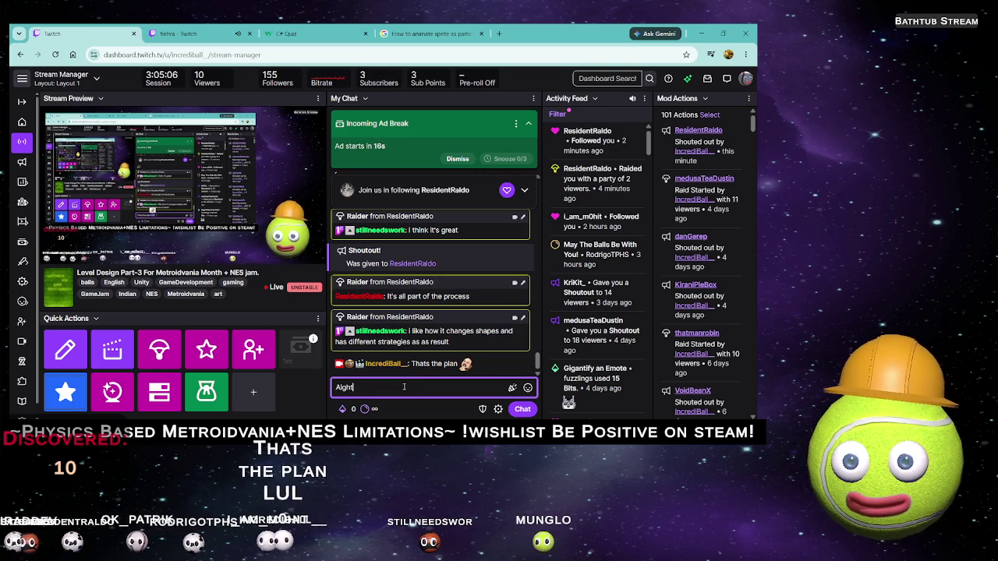
type("lets raid out to Iehra and keep the")
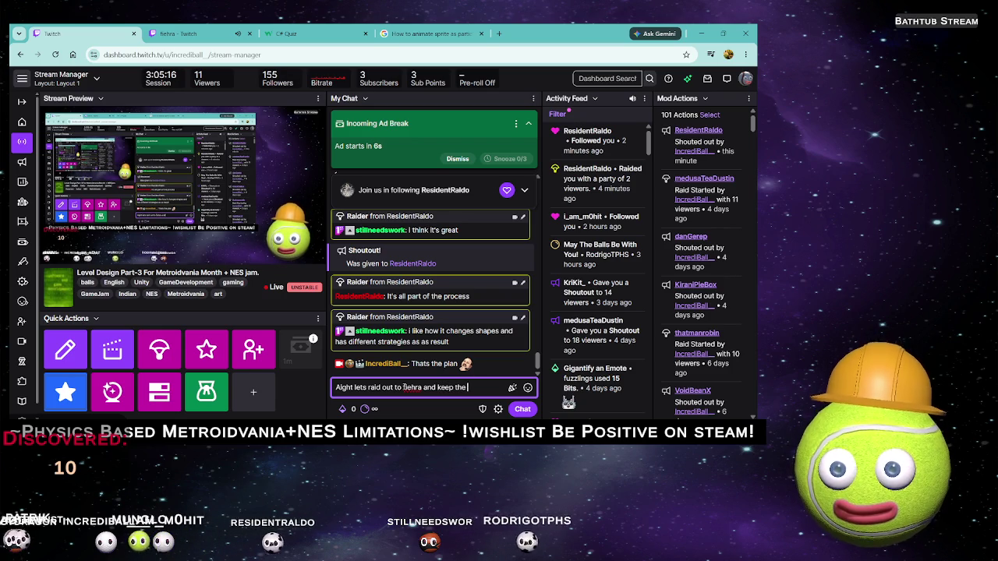
type("d tra")
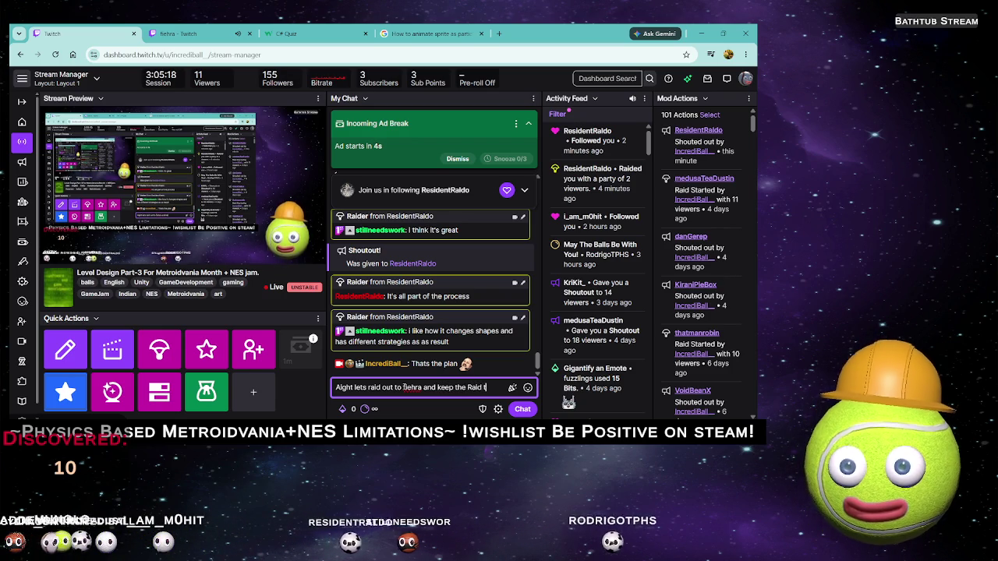